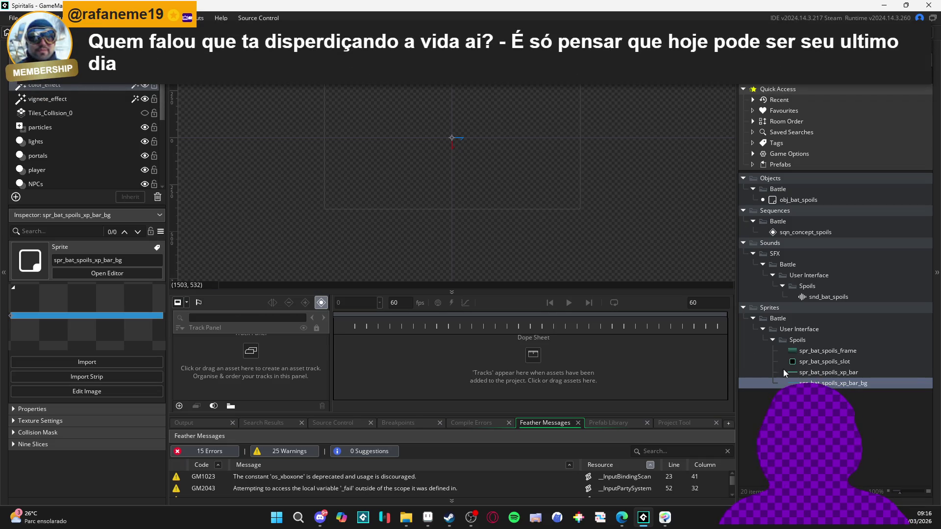
Add a spr_bat_spoils_frame track to the sequence after undoing a mistaken xp bar background drop.
click(828, 373)
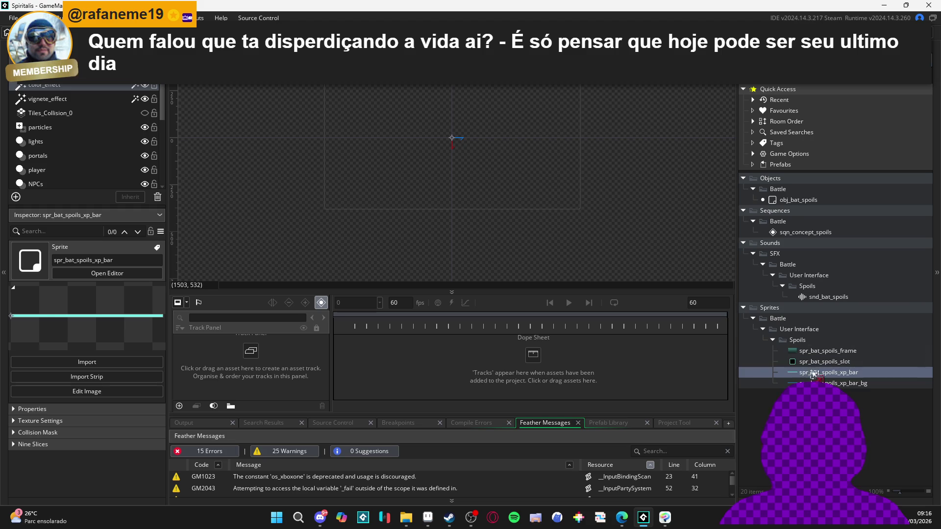
mouse_move(827, 383)
mouse_down()
mouse_move(724, 305)
mouse_move(492, 169)
mouse_up()
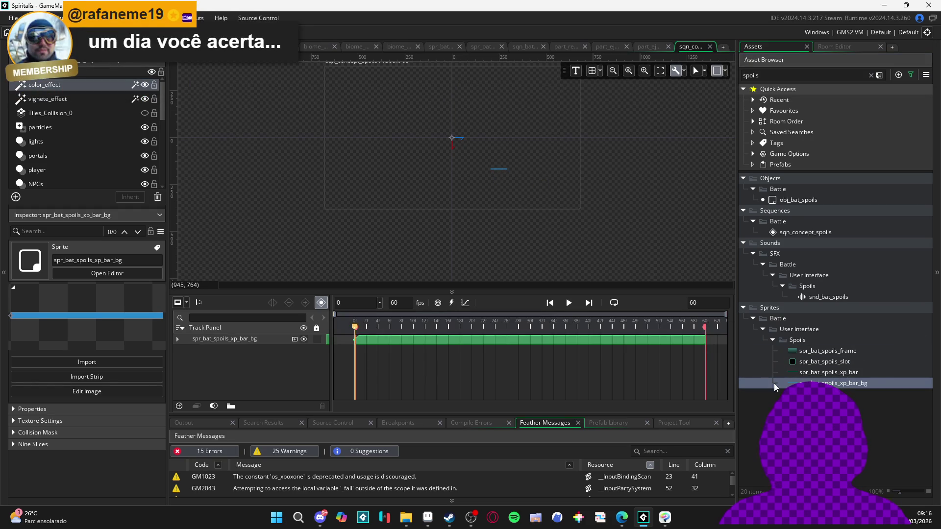
key(ctrl+z)
mouse_move(827, 351)
mouse_down()
mouse_move(486, 89)
mouse_move(482, 134)
mouse_up()
Set the canvas frame size to 320 wide by 240 high.
click(725, 70)
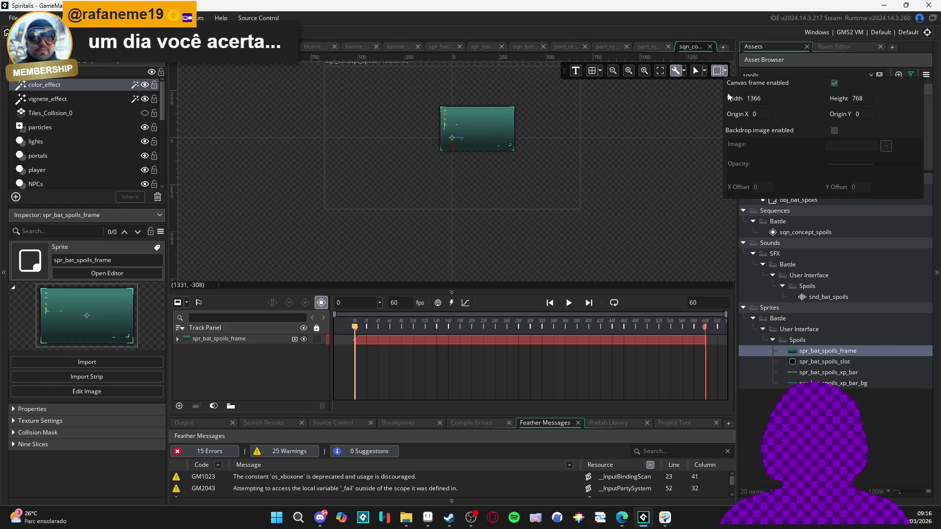
double_click(764, 98)
text(320)
key(Tab)
text(240)
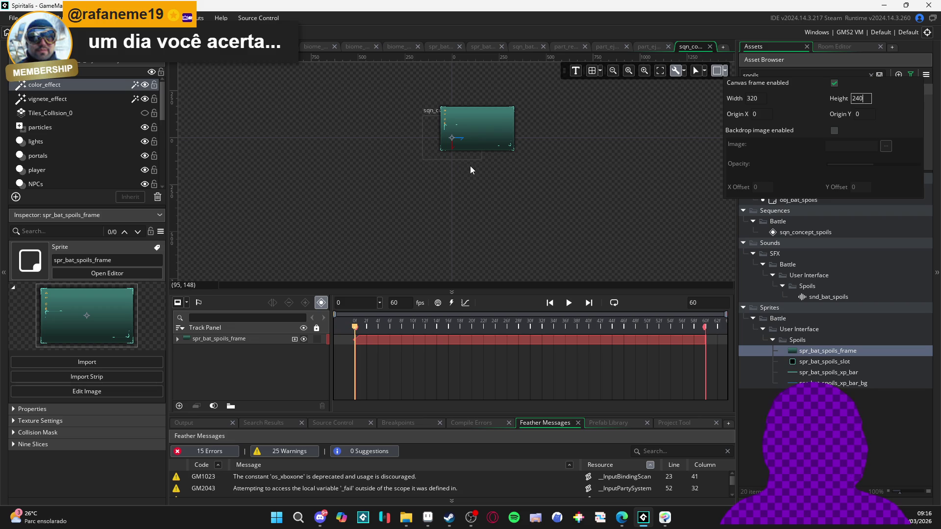
scroll(469, 166, up, 3)
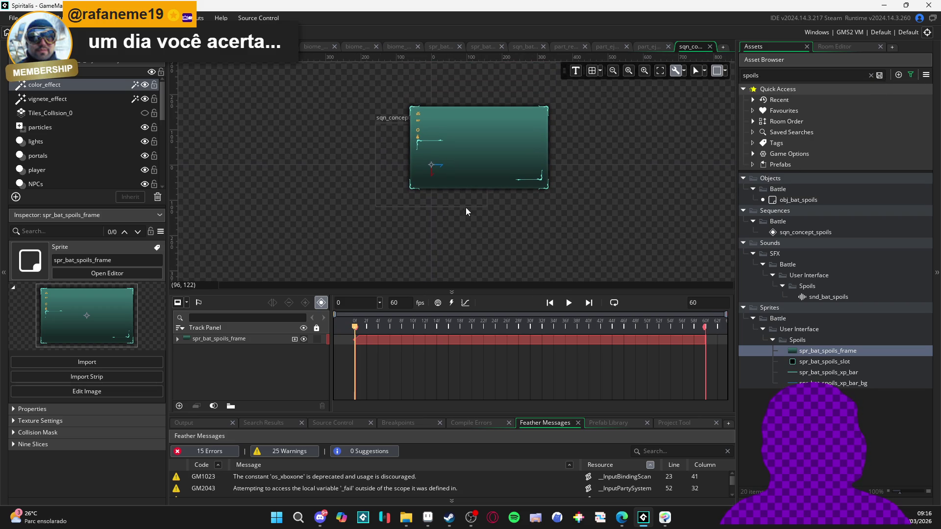
Keep the frame sprite at position 0,0 by reverting an accidental move.
click(463, 194)
scroll(463, 191, up, 1)
drag(529, 153, 482, 174)
key(Escape)
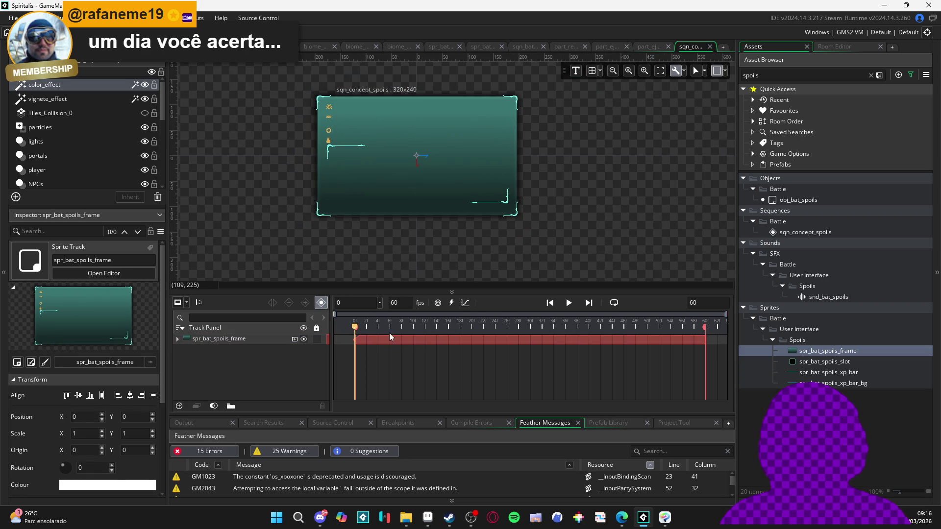
Add spr_bat_spoils_xp_bar_bg to the canvas after deleting a mistakenly added xp bar track.
click(815, 372)
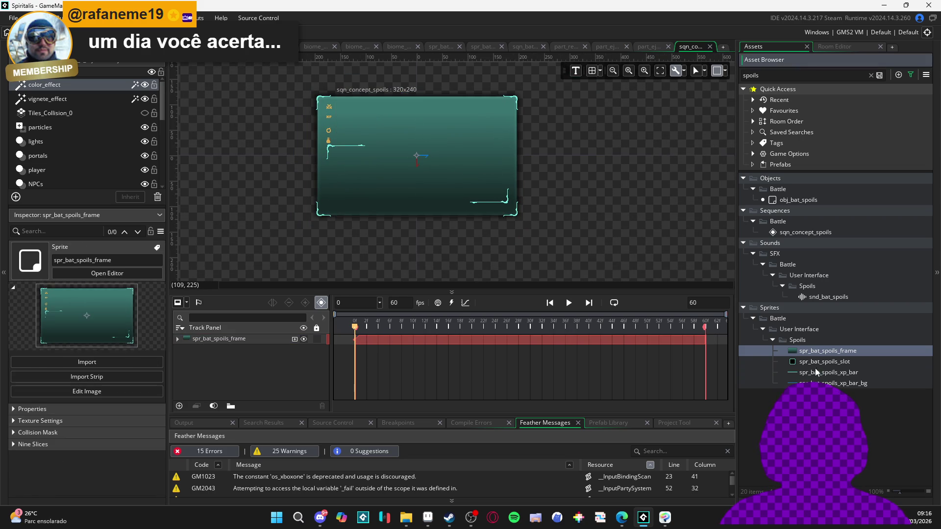
mouse_move(815, 369)
mouse_down()
mouse_move(358, 114)
mouse_move(377, 106)
mouse_move(332, 115)
mouse_up()
scroll(362, 113, up, 1)
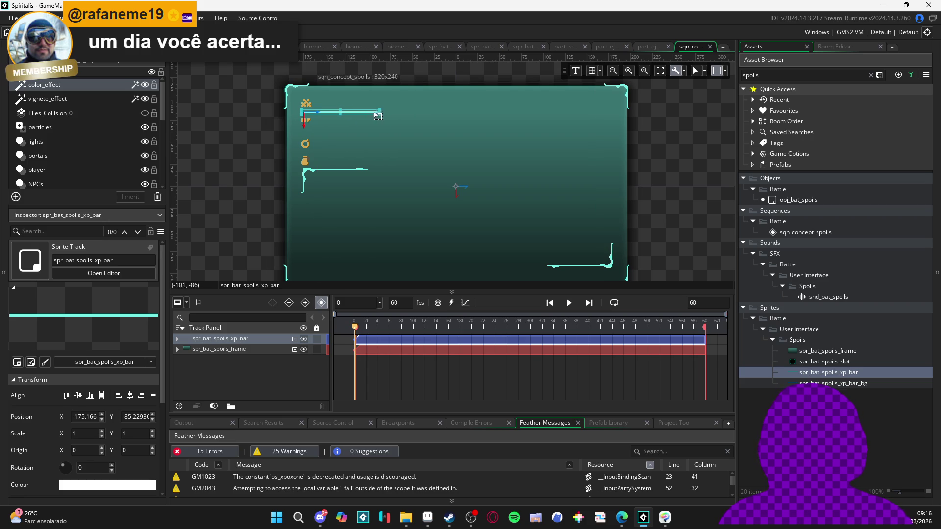
key(Delete)
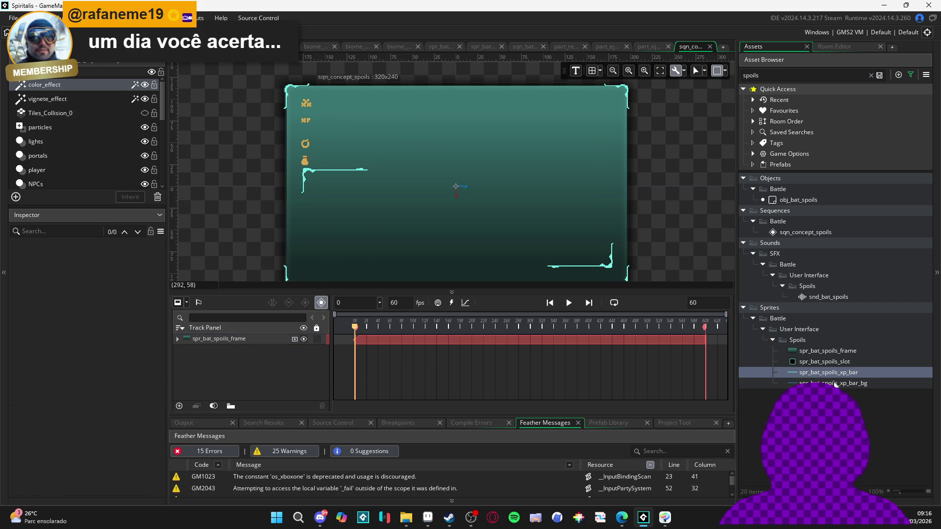
mouse_move(828, 383)
mouse_down()
mouse_move(478, 256)
mouse_move(324, 110)
mouse_move(334, 113)
mouse_move(291, 122)
mouse_move(442, 130)
mouse_up()
scroll(343, 112, up, 2)
Position the blue bar background just below the top icon.
click(290, 122)
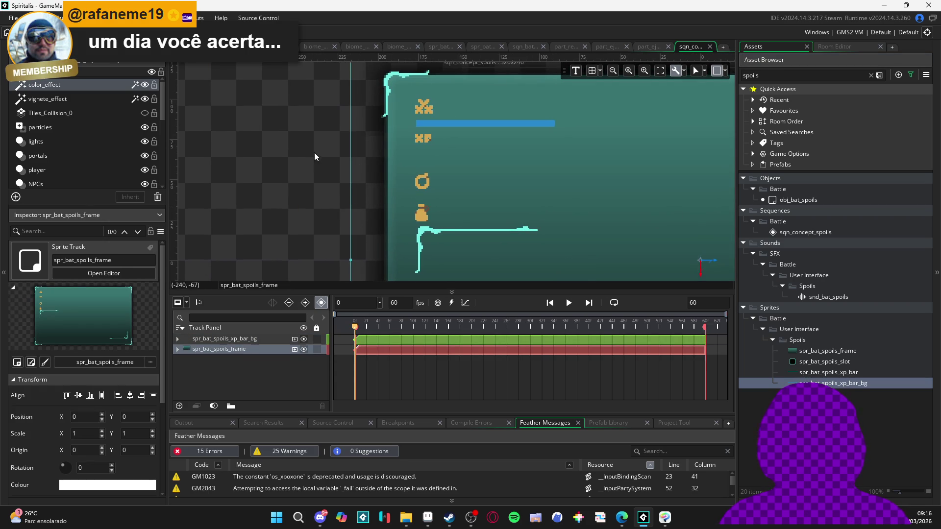
click(454, 129)
scroll(451, 130, up, 5)
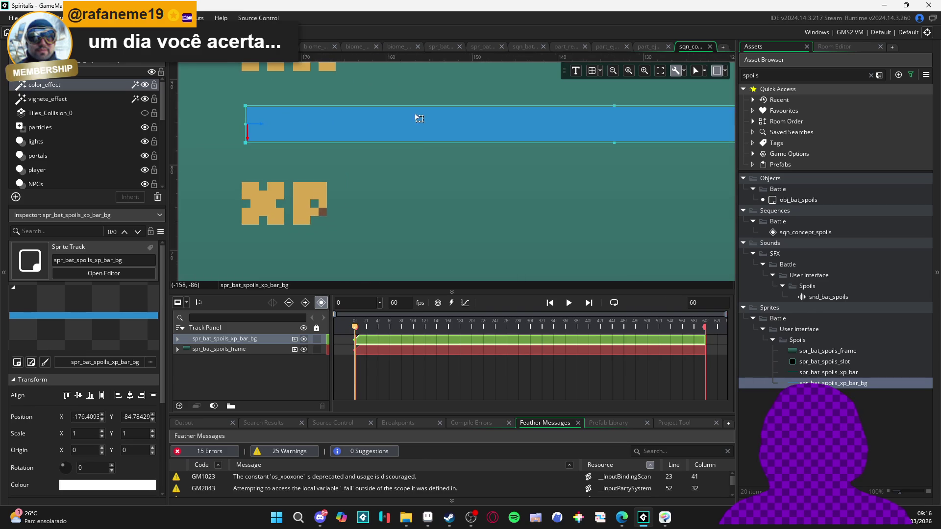
drag(435, 201, 423, 201)
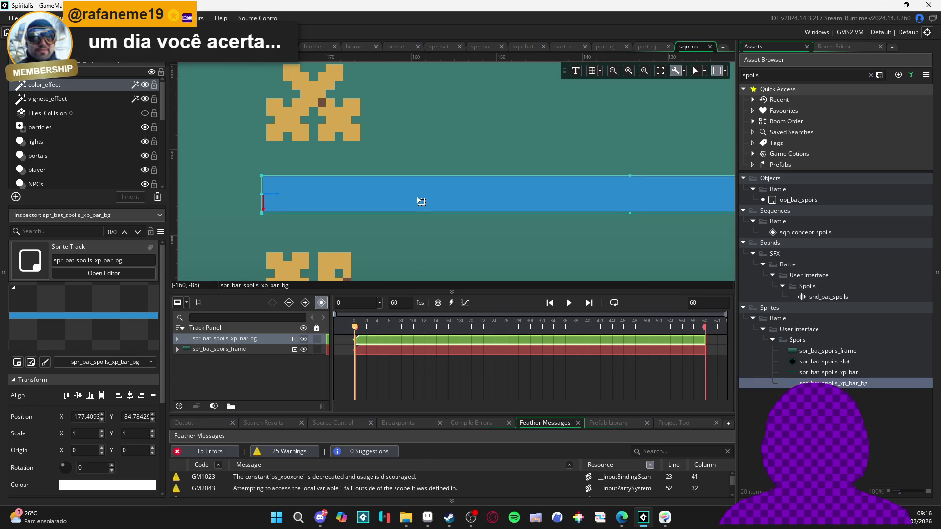
scroll(421, 201, down, 3)
scroll(421, 201, down, 3)
drag(516, 219, 463, 216)
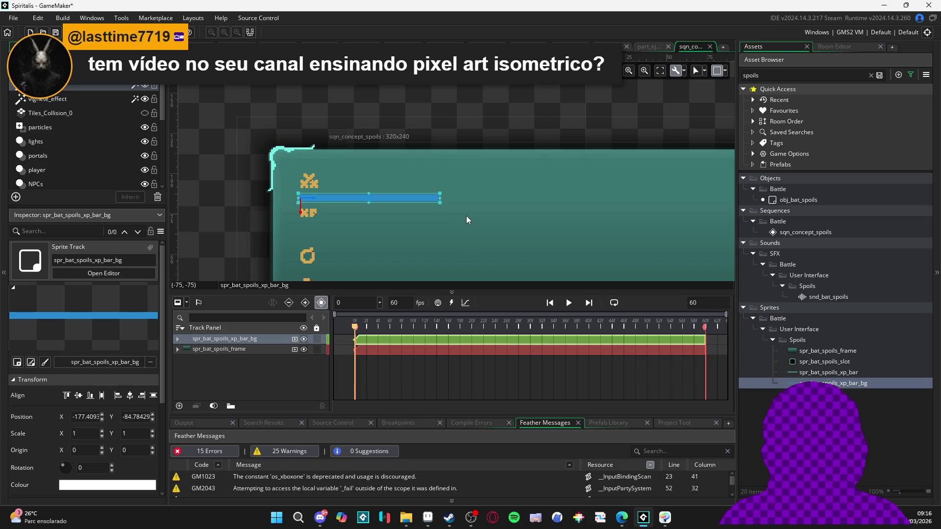
scroll(454, 204, up, 1)
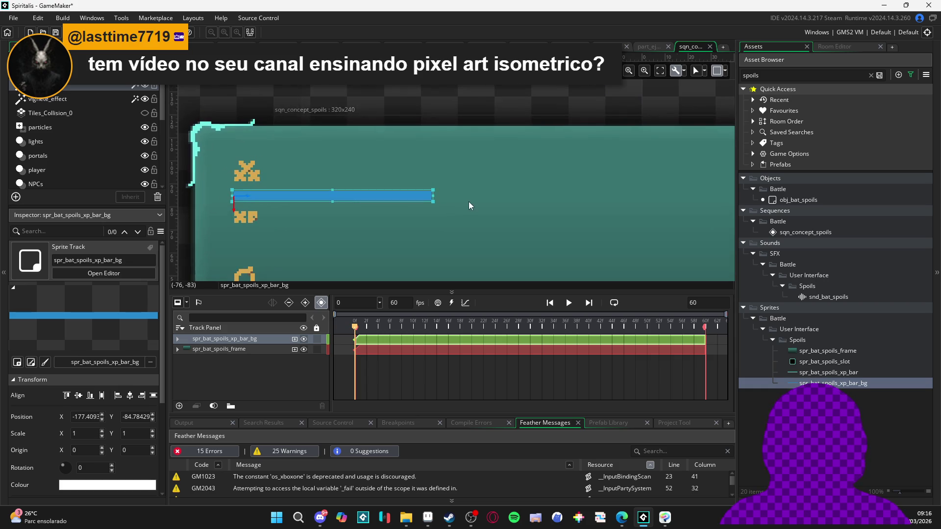
scroll(468, 202, down, 1)
drag(486, 211, 346, 199)
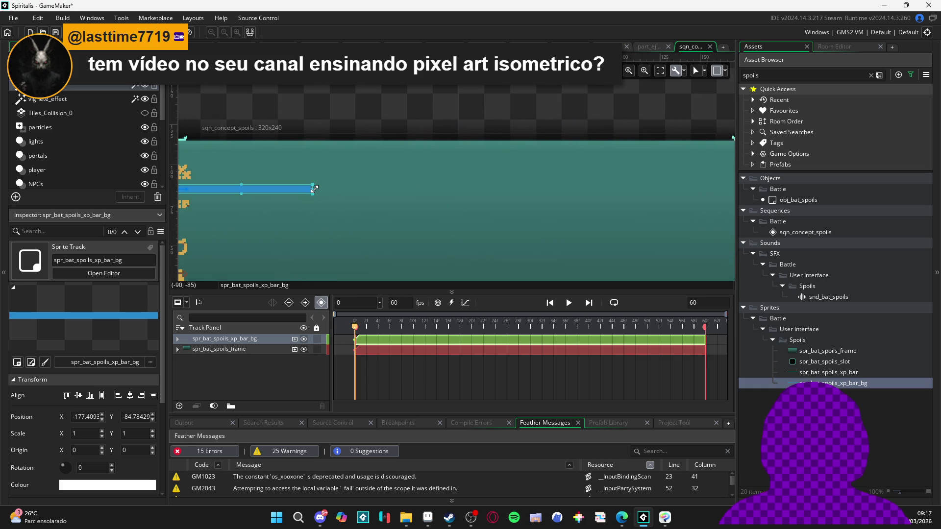
Stretch the blue bar to the frame's right edge, X scale 4.255814.
drag(314, 188, 384, 191)
key(ctrl+z)
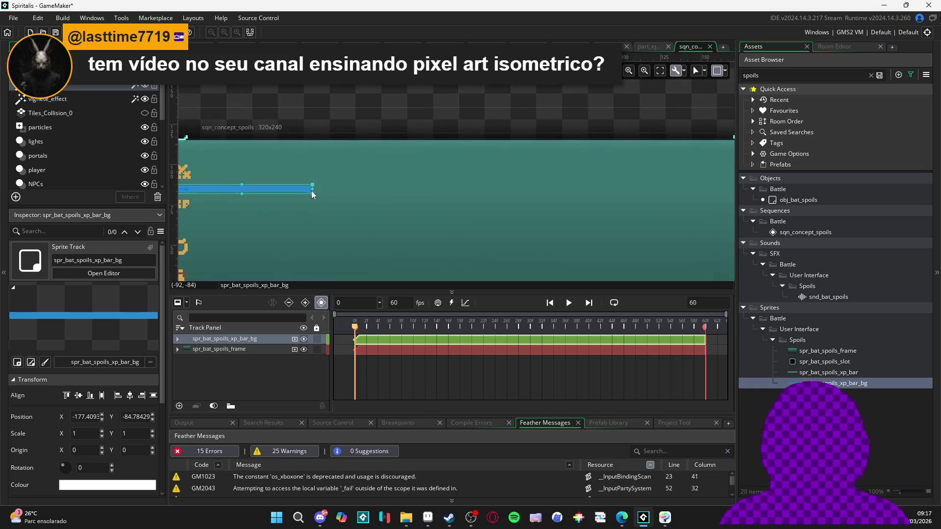
scroll(312, 194, up, 2)
drag(318, 190, 696, 191)
scroll(695, 195, down, 3)
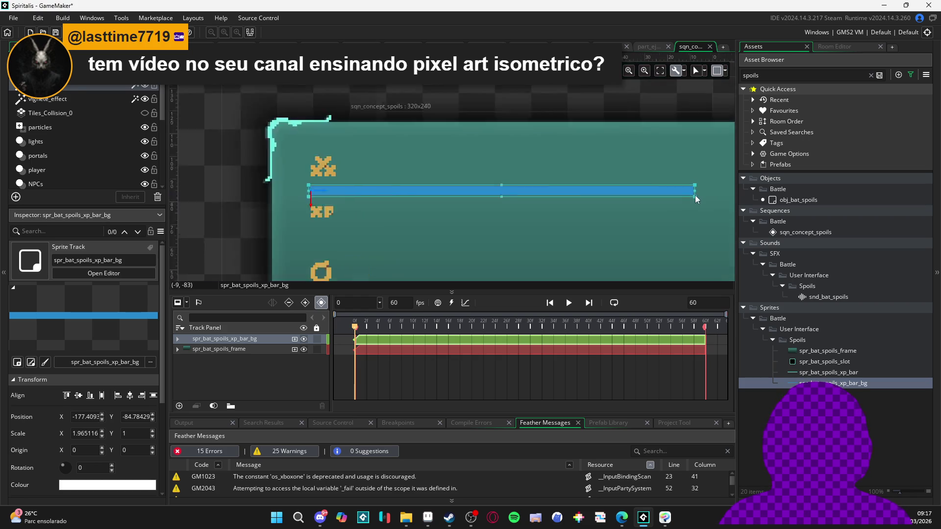
scroll(397, 200, up, 2)
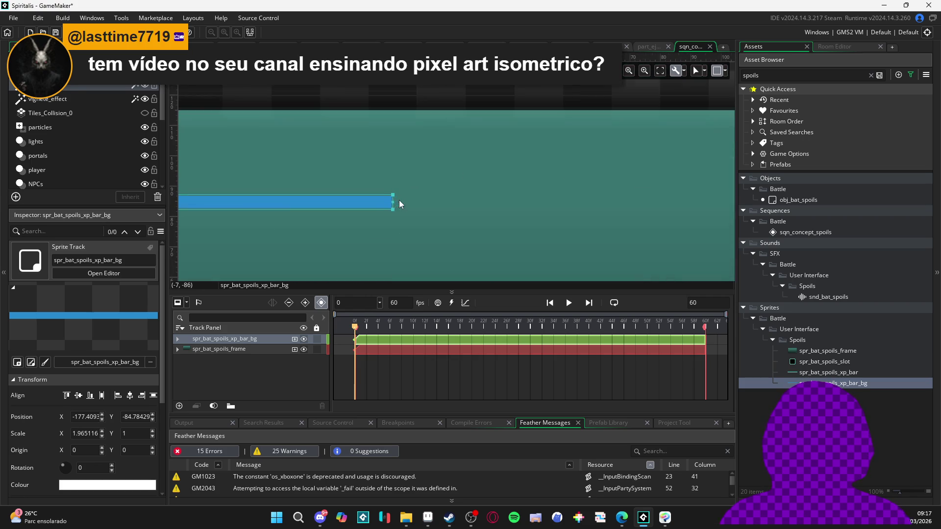
mouse_move(394, 203)
mouse_down()
mouse_move(730, 203)
mouse_move(451, 219)
mouse_move(706, 219)
mouse_move(414, 265)
mouse_up()
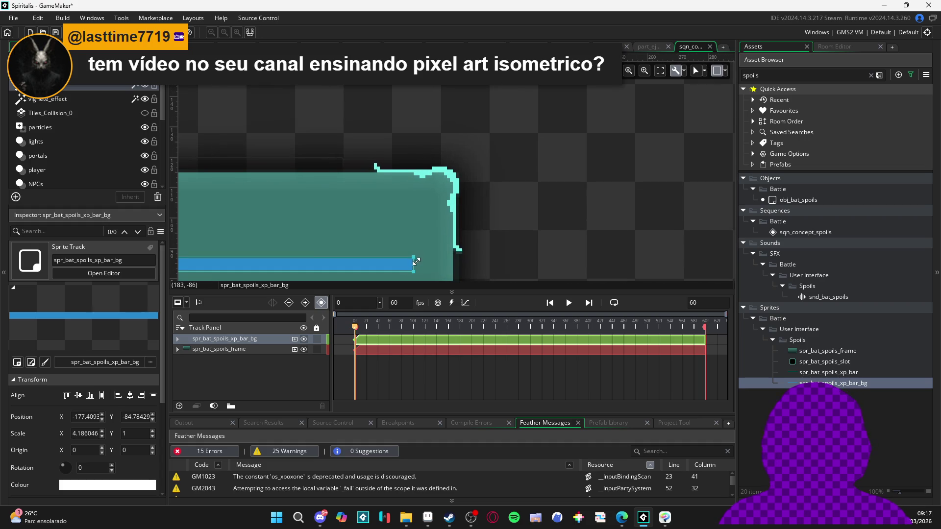
scroll(414, 265, up, 2)
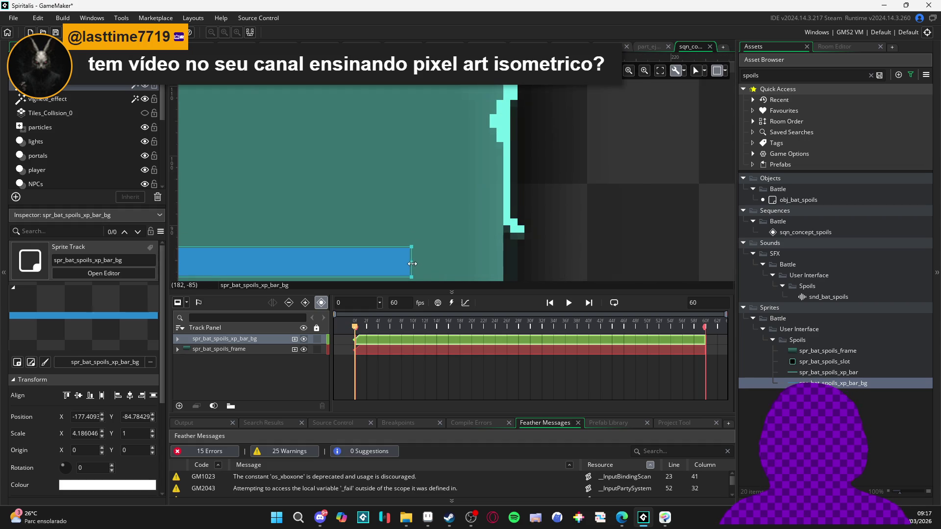
mouse_move(412, 264)
mouse_down()
mouse_move(463, 264)
mouse_move(453, 265)
mouse_up()
scroll(453, 267, down, 1)
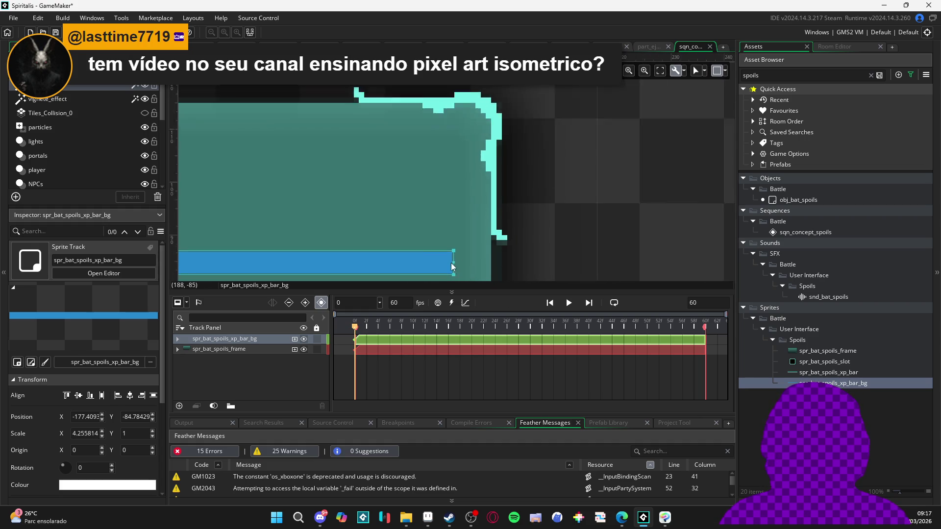
scroll(453, 267, down, 3)
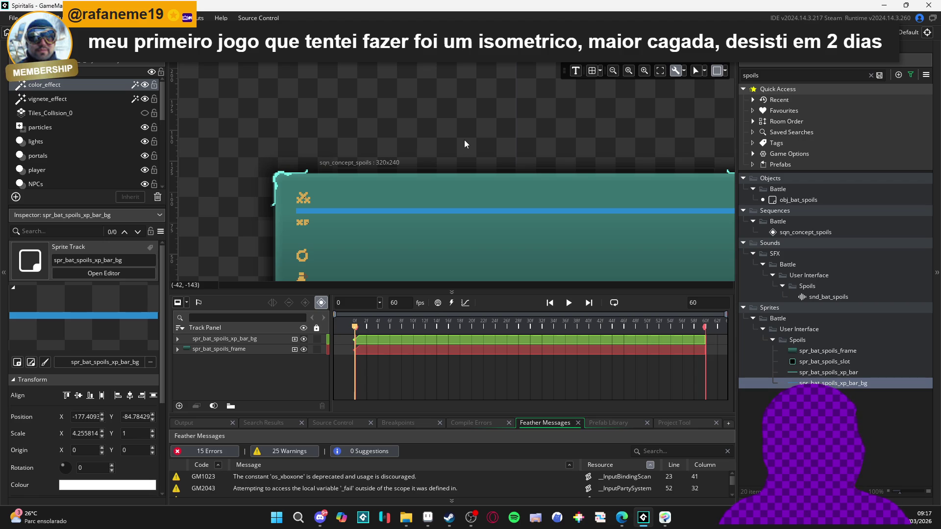
Add spr_bat_spoils_xp_bar as a background-height sliver at the blue bar's left end.
click(828, 372)
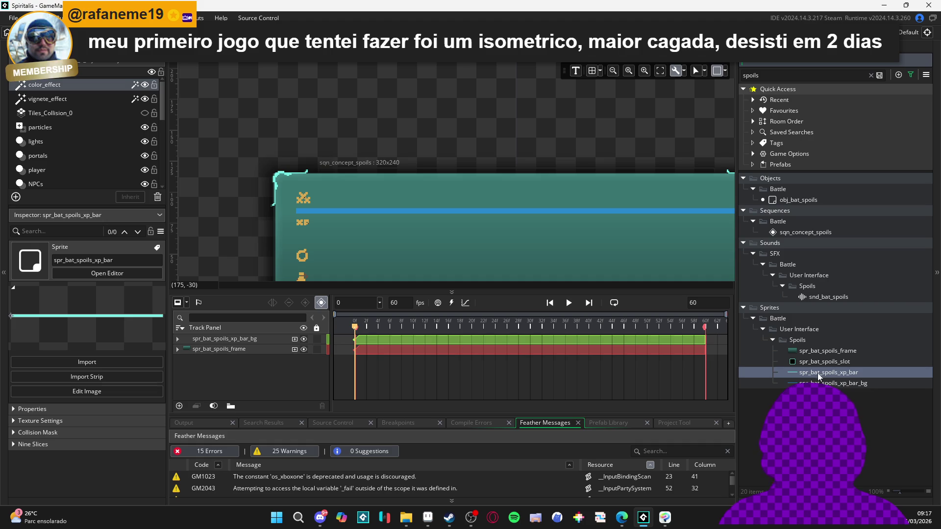
mouse_move(828, 372)
mouse_down()
mouse_move(443, 270)
mouse_move(304, 216)
mouse_up()
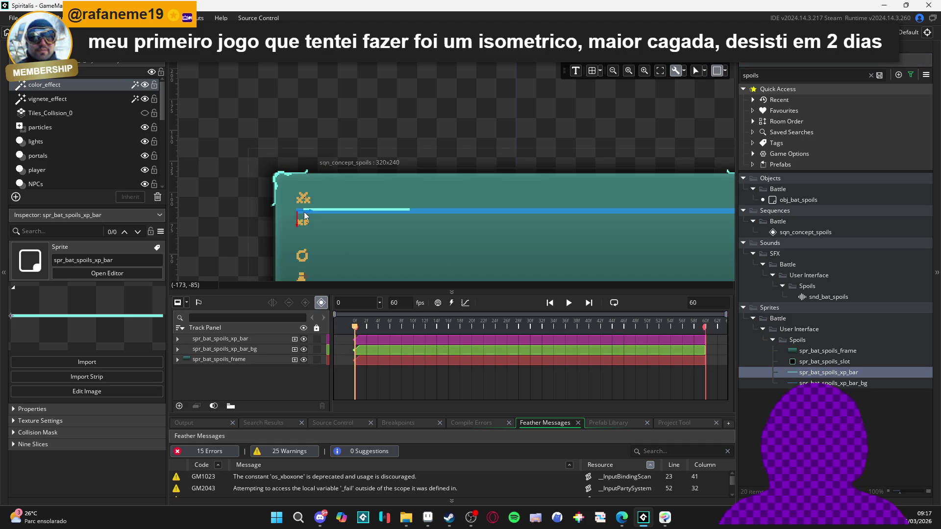
scroll(304, 215, up, 3)
click(324, 211)
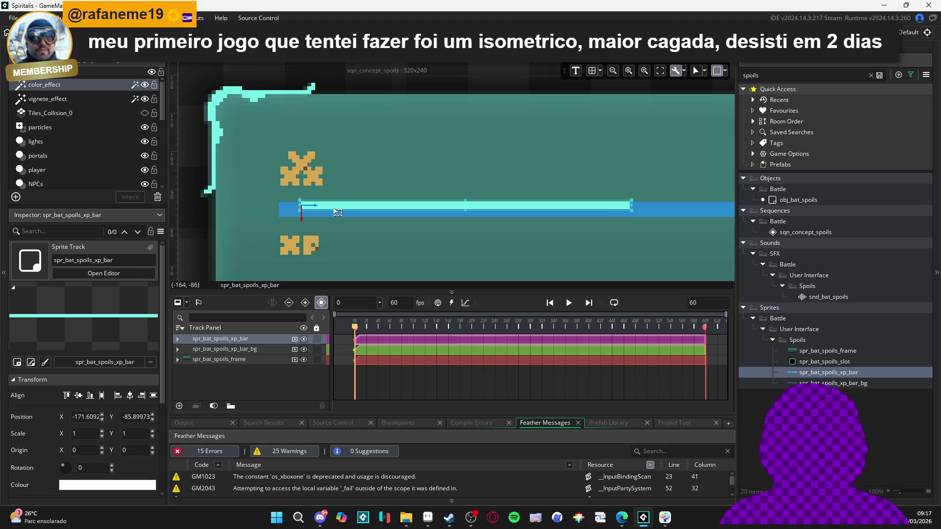
drag(332, 210, 309, 209)
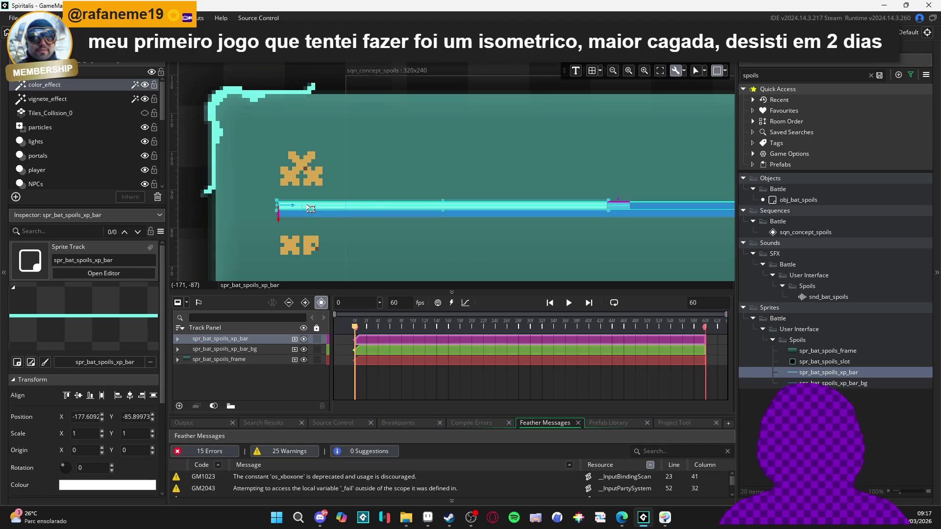
drag(443, 210, 442, 219)
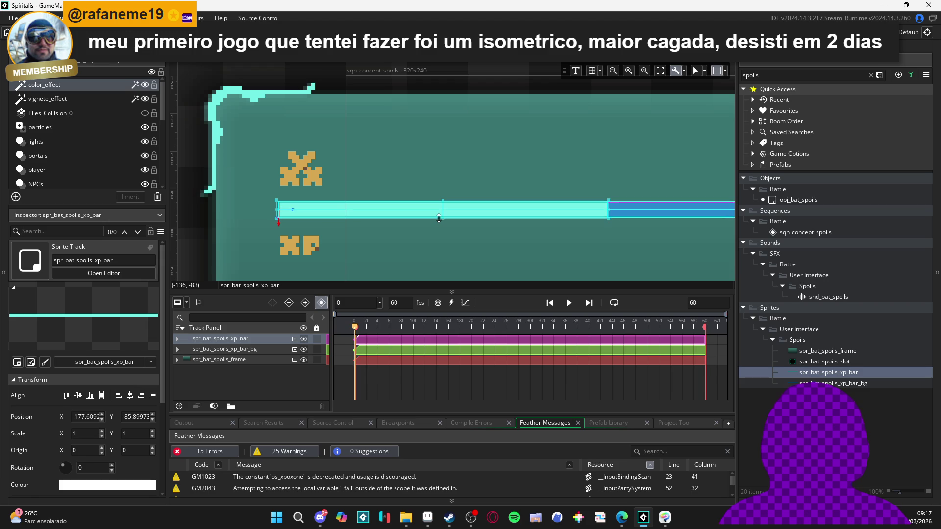
mouse_move(611, 216)
mouse_down()
mouse_move(287, 210)
mouse_move(300, 209)
mouse_up()
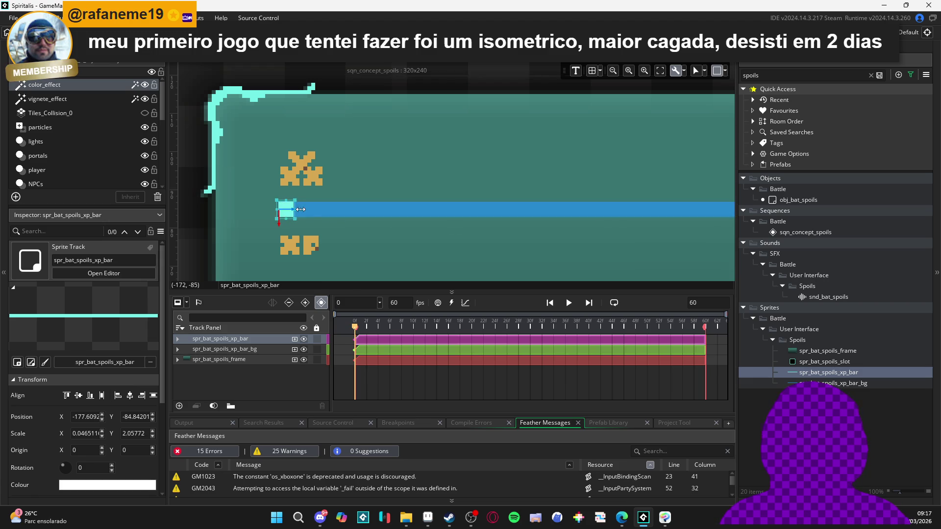
Trim the blue background bar's right end slightly.
scroll(436, 220, down, 5)
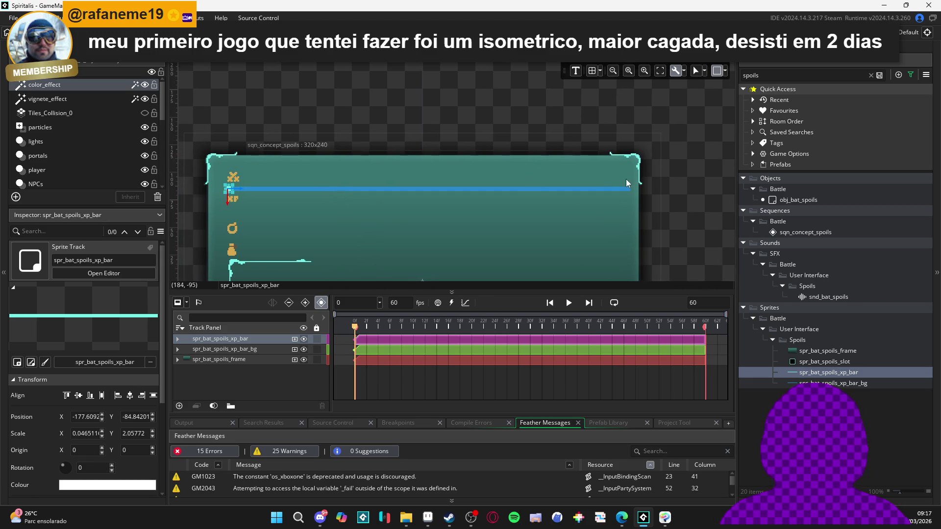
click(631, 188)
scroll(623, 192, up, 3)
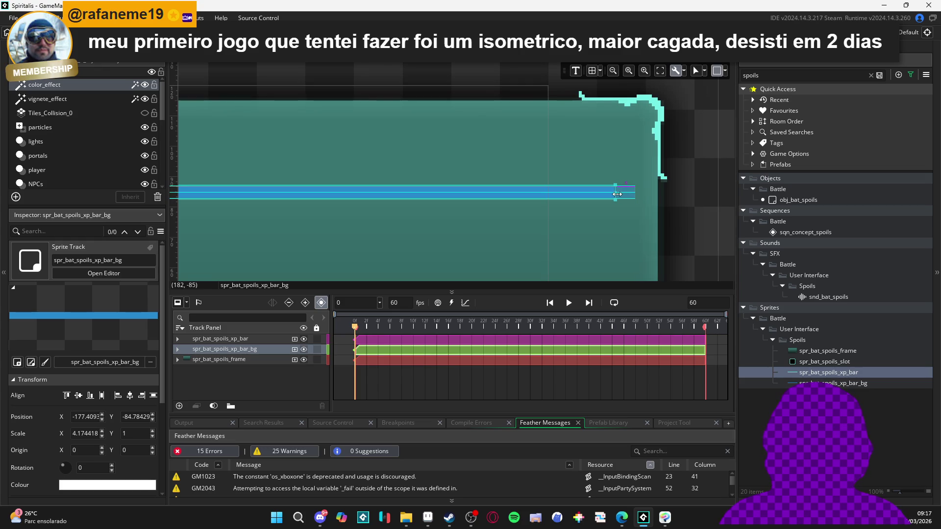
drag(617, 194, 615, 194)
scroll(530, 222, down, 3)
Select the cyan XP fill to check its Scale X of about 0.0465.
drag(203, 228, 460, 228)
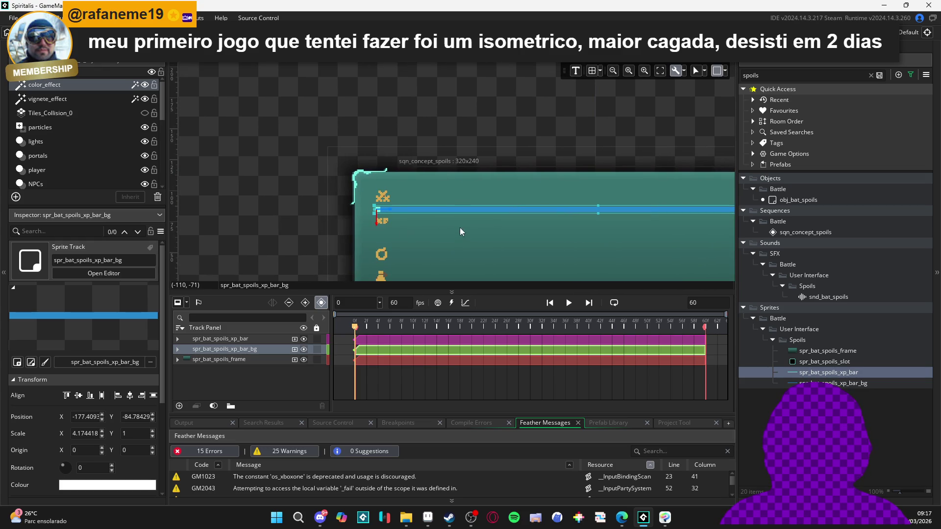
drag(386, 218, 356, 216)
scroll(349, 212, up, 3)
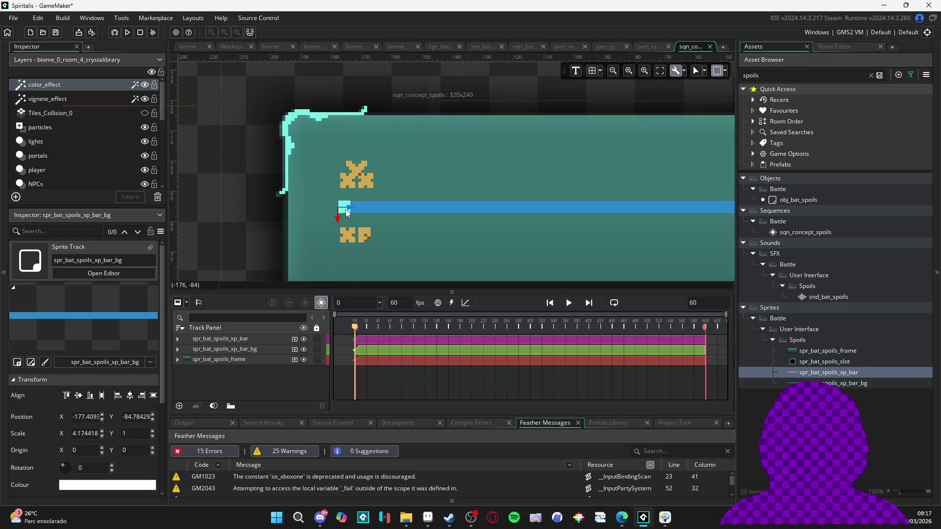
click(350, 212)
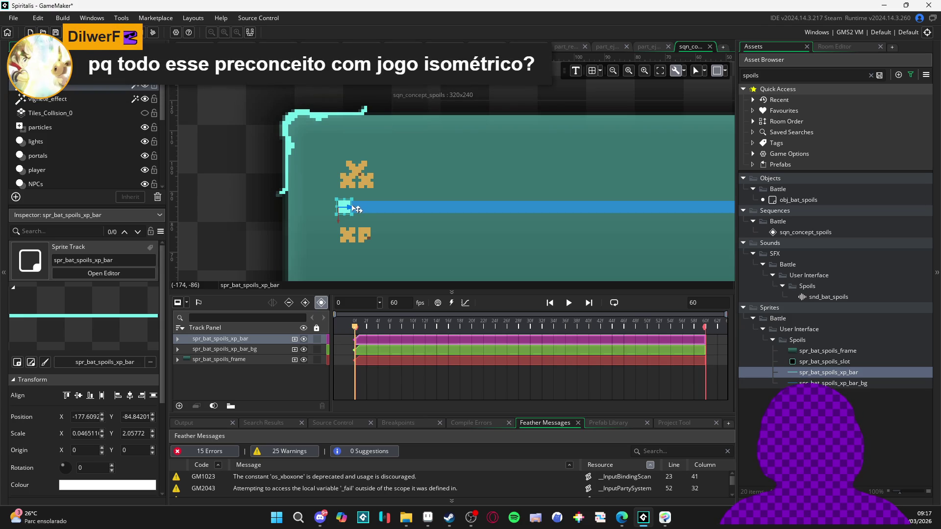
scroll(355, 210, up, 4)
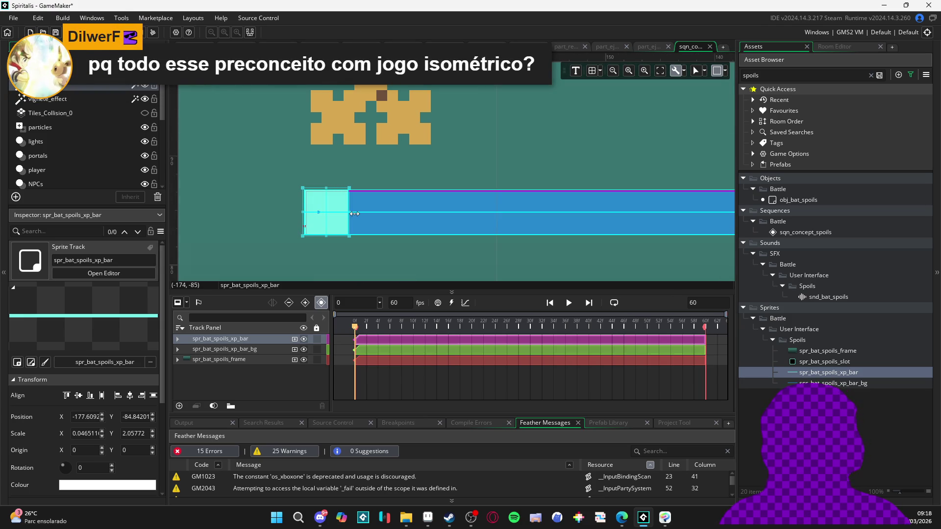
Narrow the cyan XP fill to Scale X 0.034883, then select the bar background track.
mouse_move(354, 213)
mouse_down()
mouse_move(324, 217)
mouse_move(339, 220)
mouse_up()
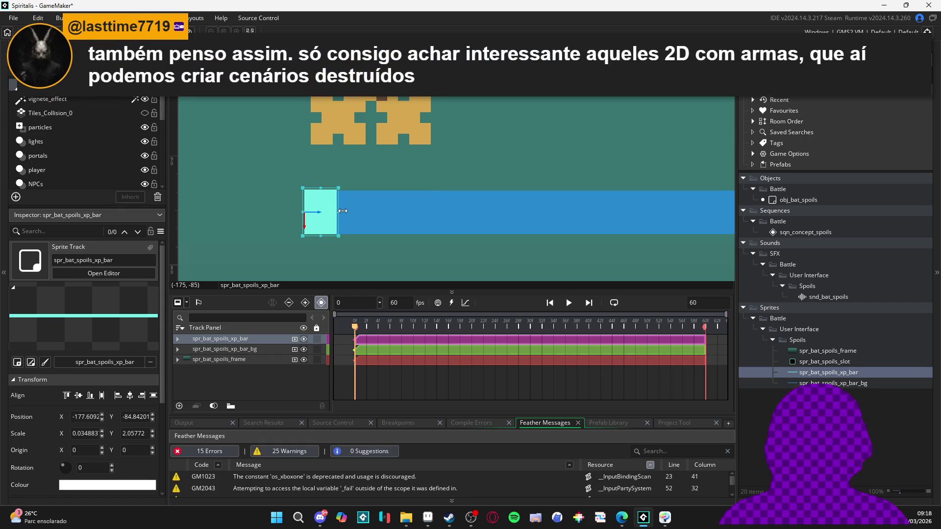
mouse_move(343, 210)
mouse_down()
mouse_move(310, 211)
mouse_move(341, 213)
mouse_up()
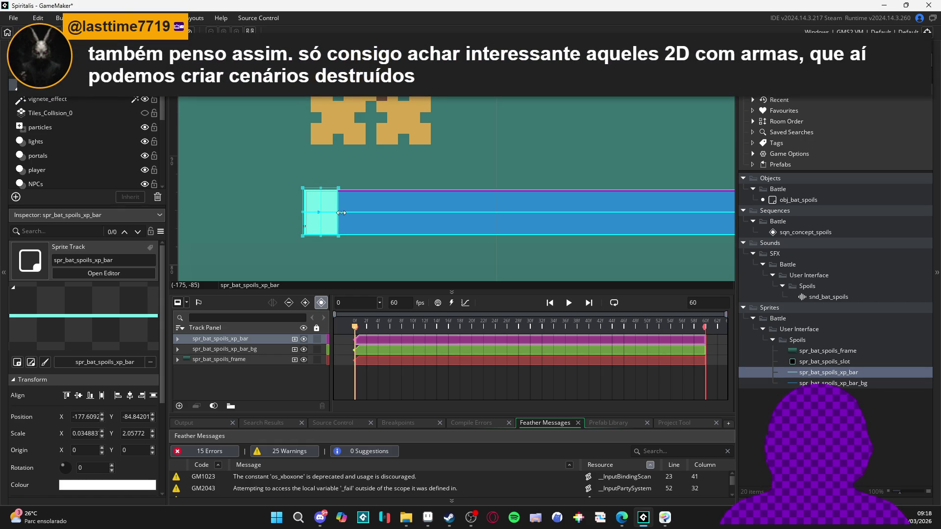
scroll(341, 213, down, 5)
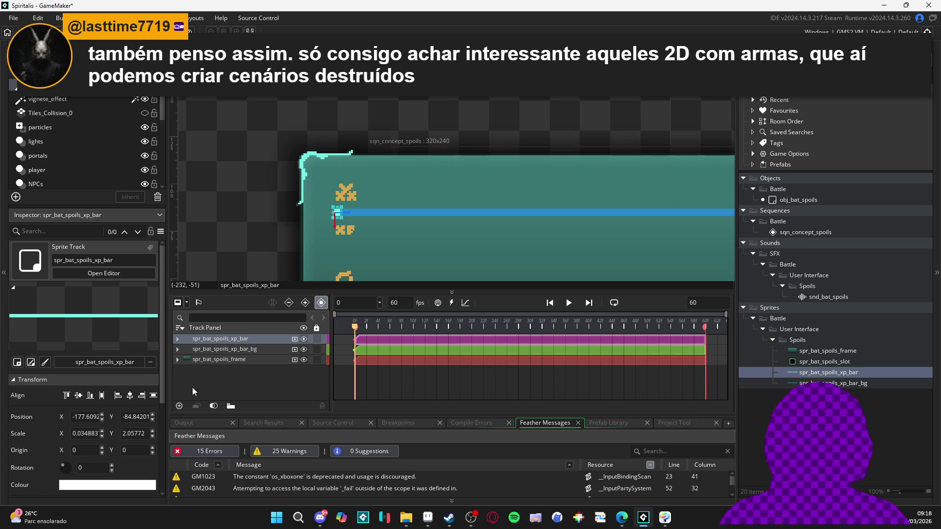
click(226, 349)
Lock the bar background and frame tracks, then expand the XP bar's Position and Scale sub-tracks.
ctrl+click(236, 360)
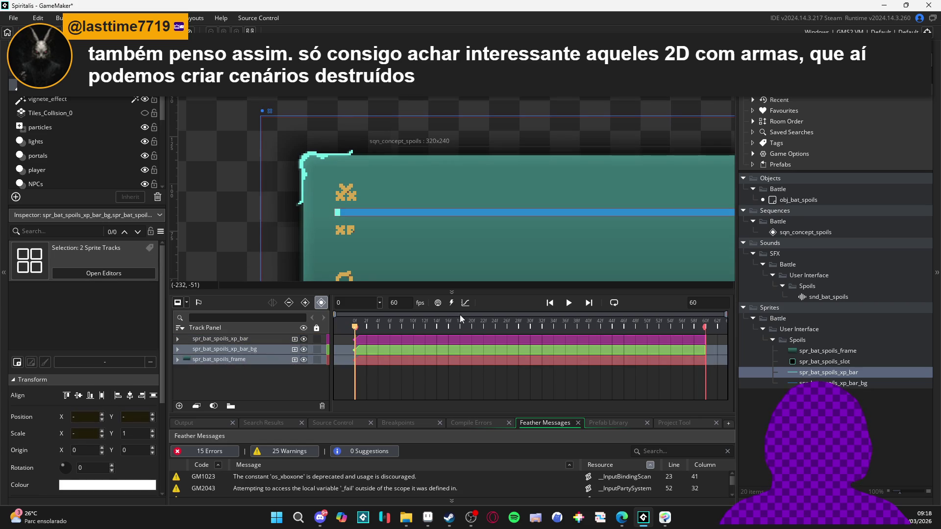
click(317, 340)
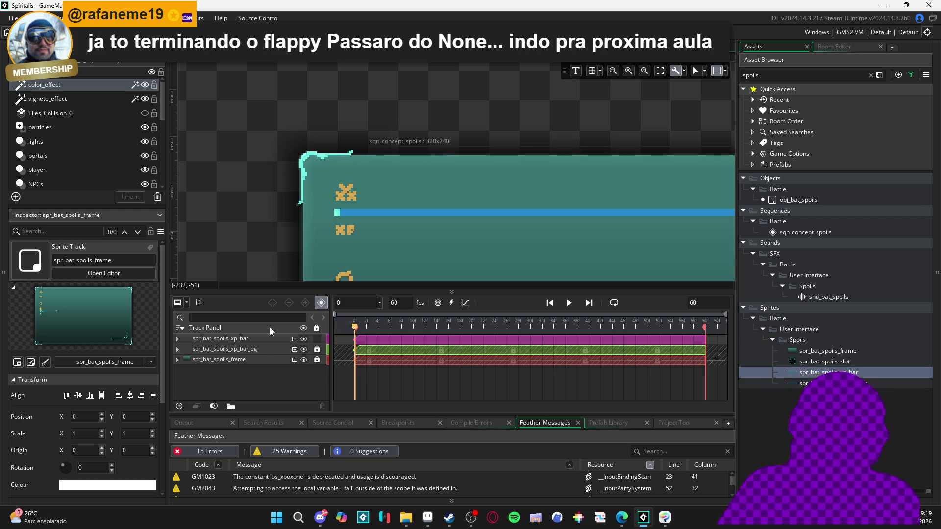
click(337, 210)
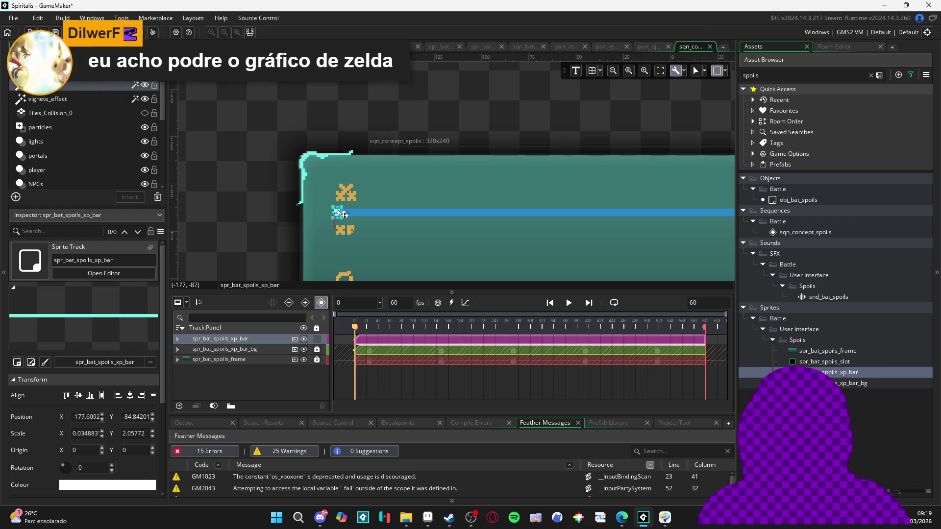
scroll(341, 214, up, 5)
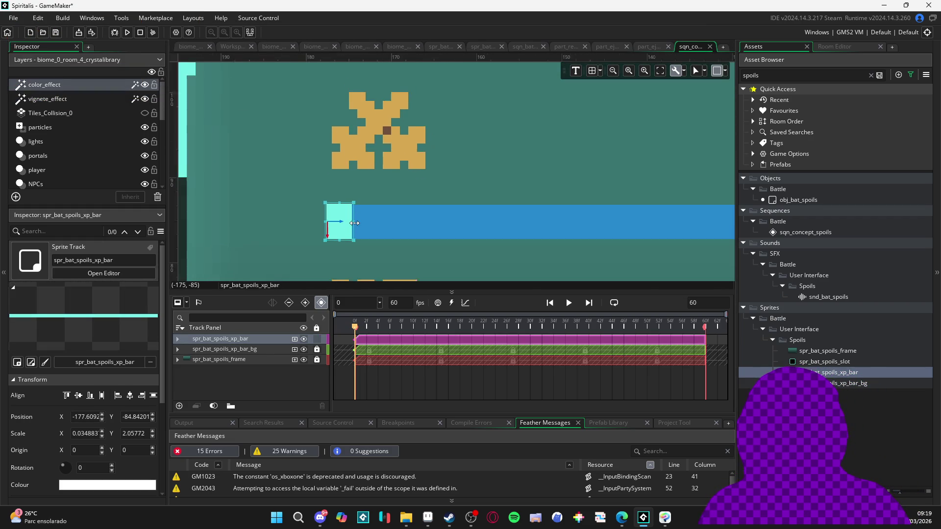
scroll(355, 223, down, 5)
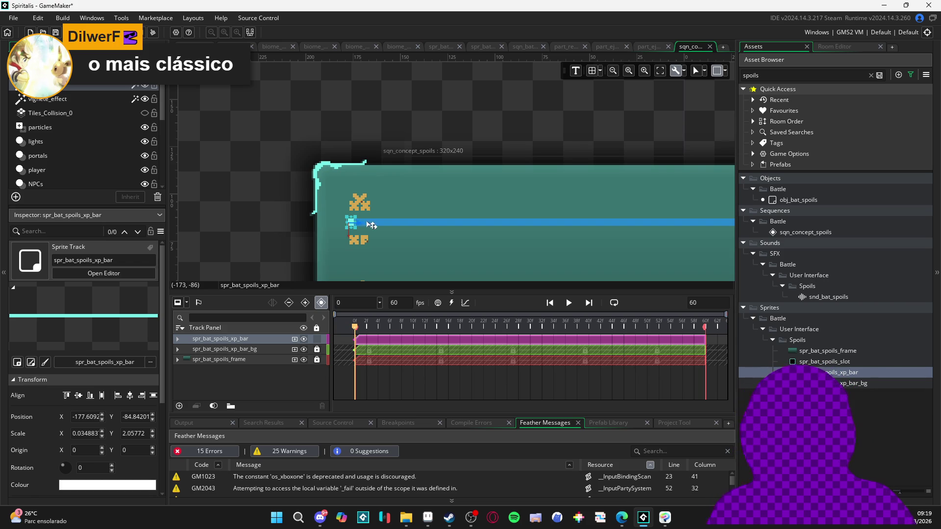
drag(433, 231, 298, 212)
scroll(276, 211, down, 2)
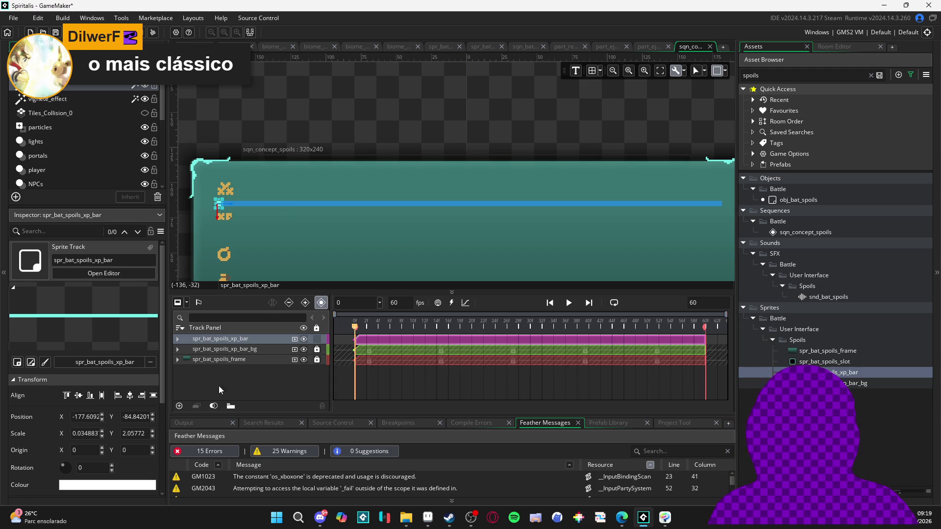
click(177, 339)
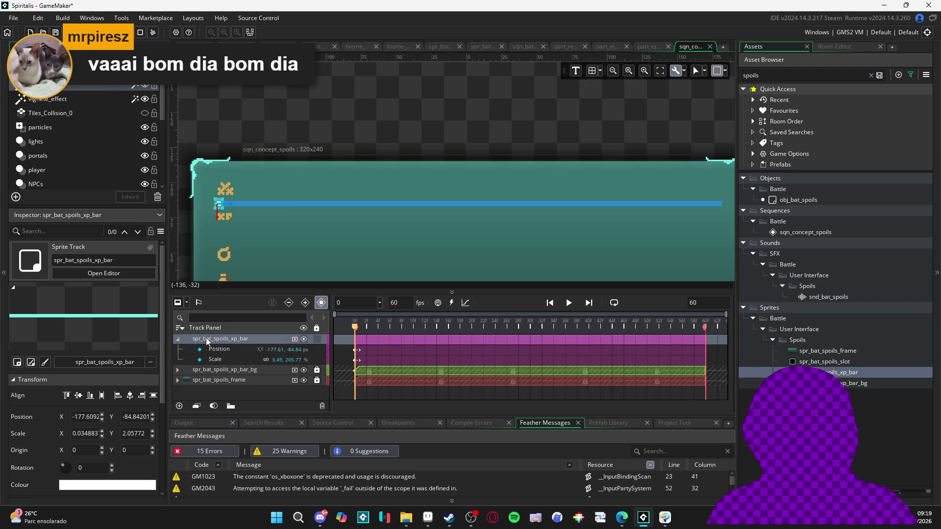
Collapse the spr_bat_spoils_xp_bar track's sub-tracks and zoom the canvas back out.
click(177, 339)
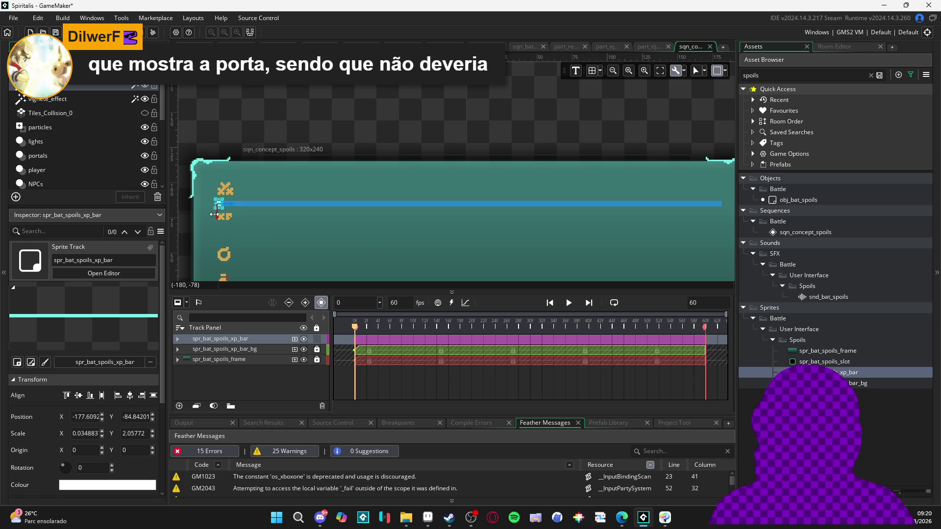
scroll(216, 214, up, 3)
scroll(237, 195, down, 3)
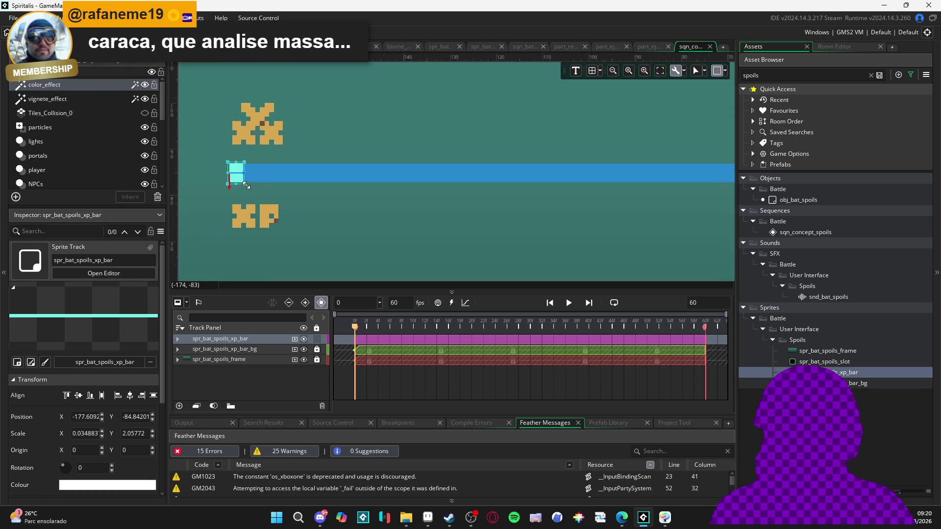
scroll(349, 188, down, 2)
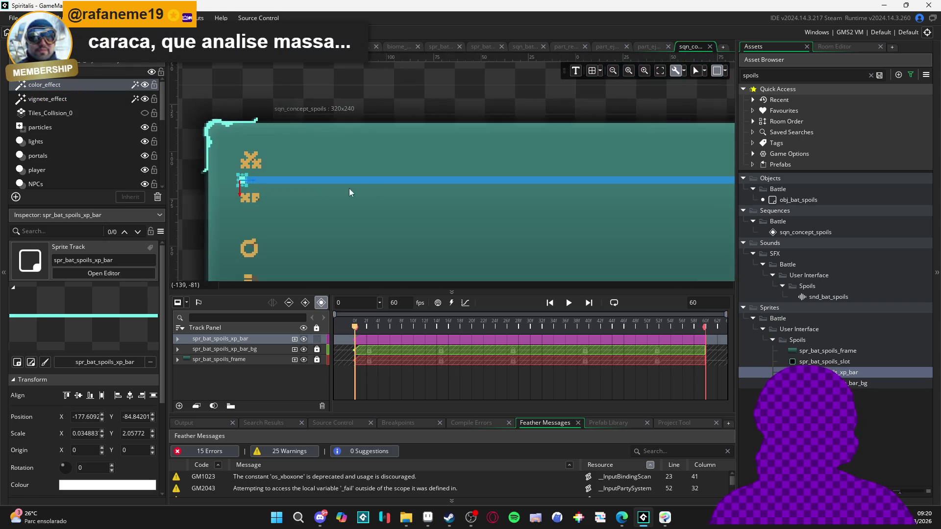
scroll(325, 193, down, 3)
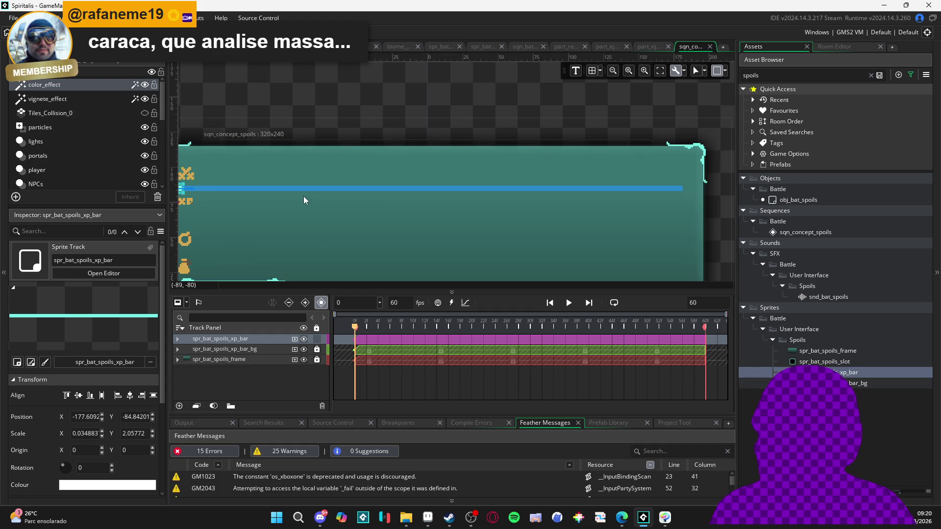
Move the timeline's playback range start from frame 0 to about frame 14.
drag(233, 193, 261, 196)
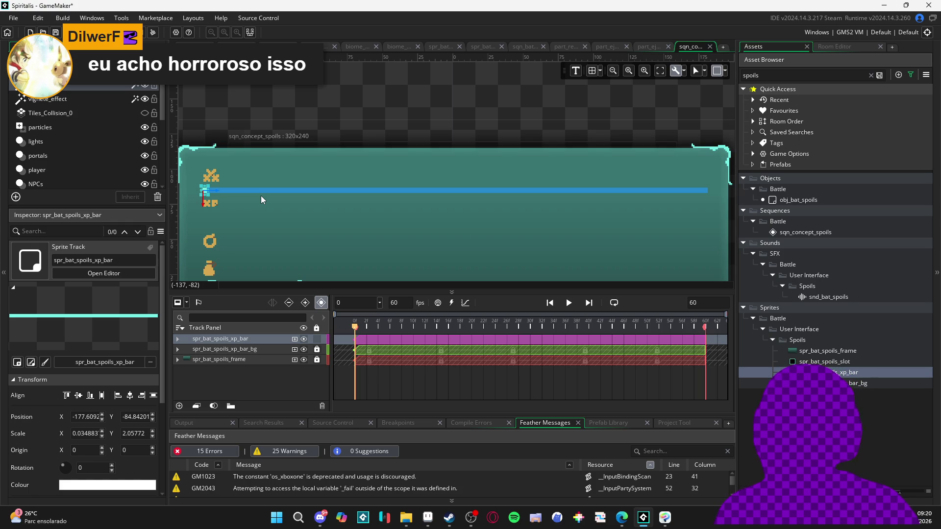
scroll(370, 231, down, 3)
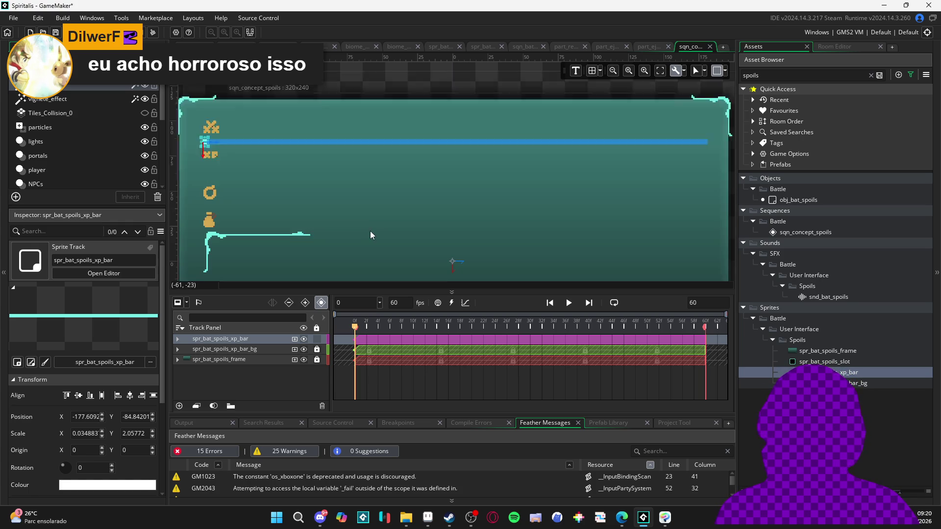
scroll(362, 148, down, 2)
scroll(439, 219, up, 3)
scroll(439, 219, down, 3)
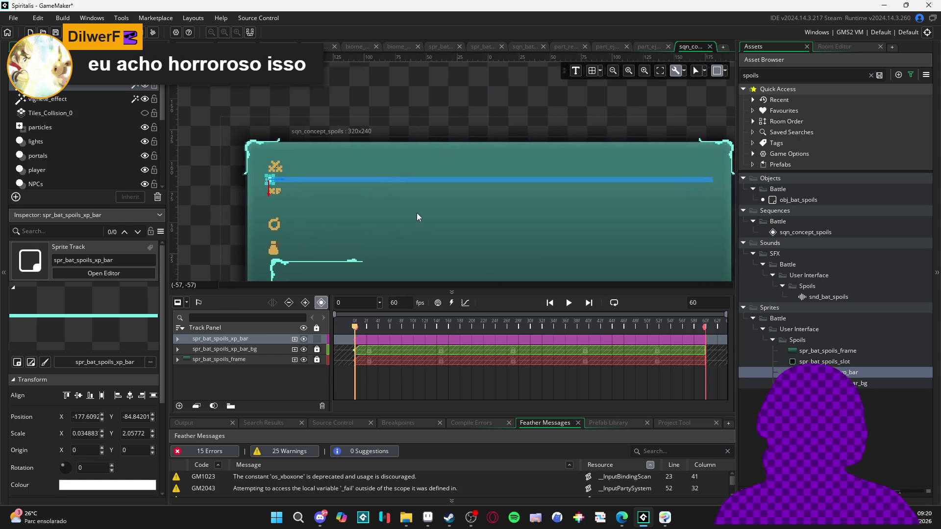
scroll(412, 173, up, 1)
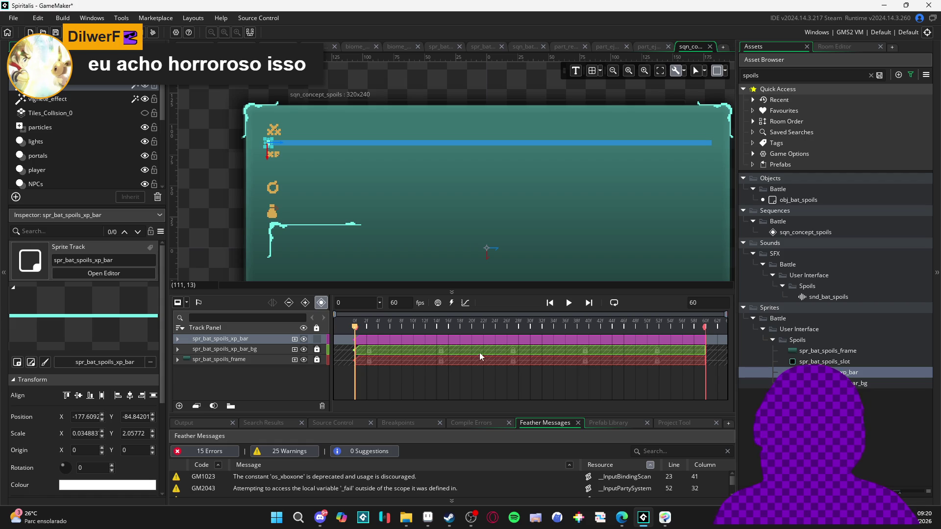
drag(527, 236, 516, 239)
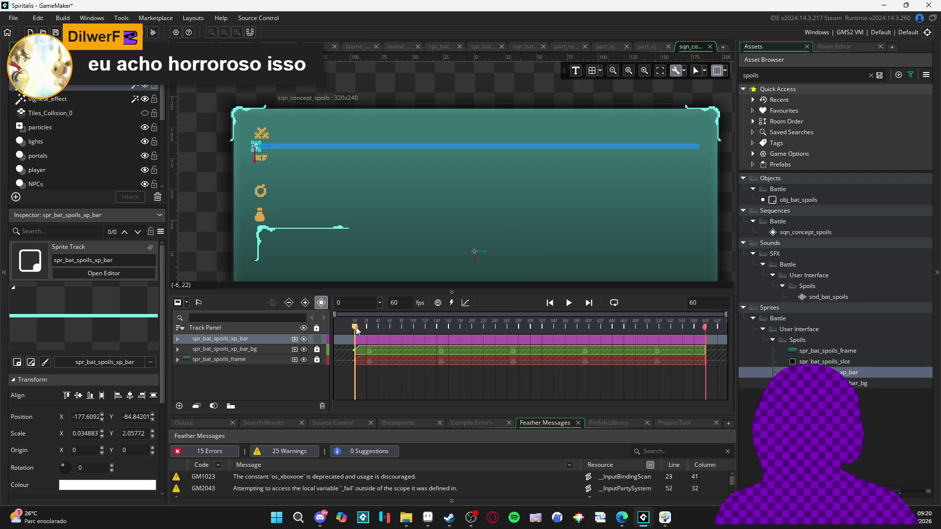
mouse_move(356, 327)
mouse_down()
mouse_move(466, 327)
mouse_move(442, 331)
mouse_up()
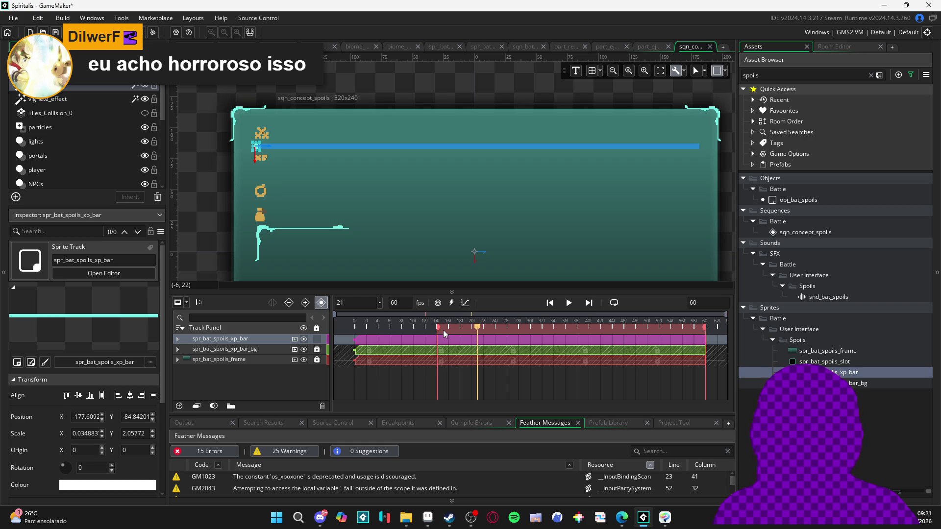
Restore the range start to frame 0 and stretch the XP fill to 417.67% X scale at frame 30.
mouse_move(442, 330)
mouse_down()
mouse_move(501, 326)
mouse_move(360, 322)
mouse_up()
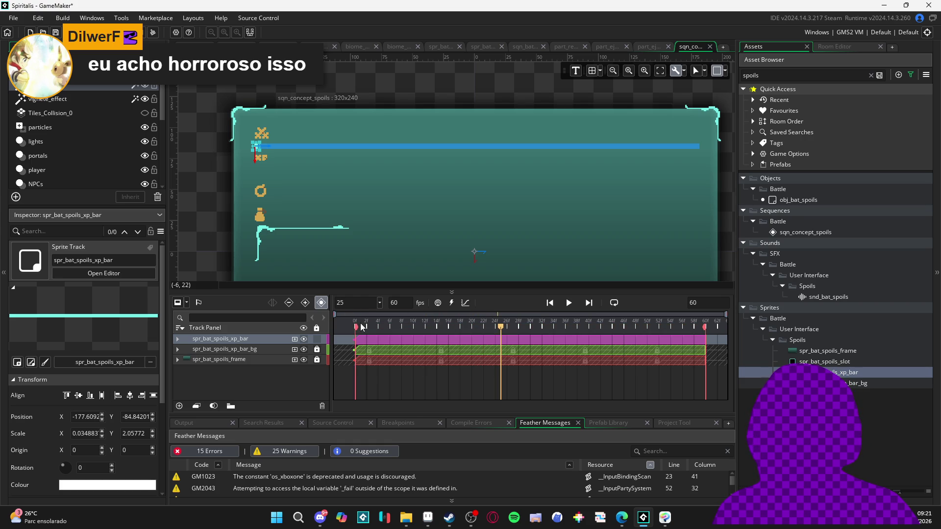
drag(500, 327, 532, 327)
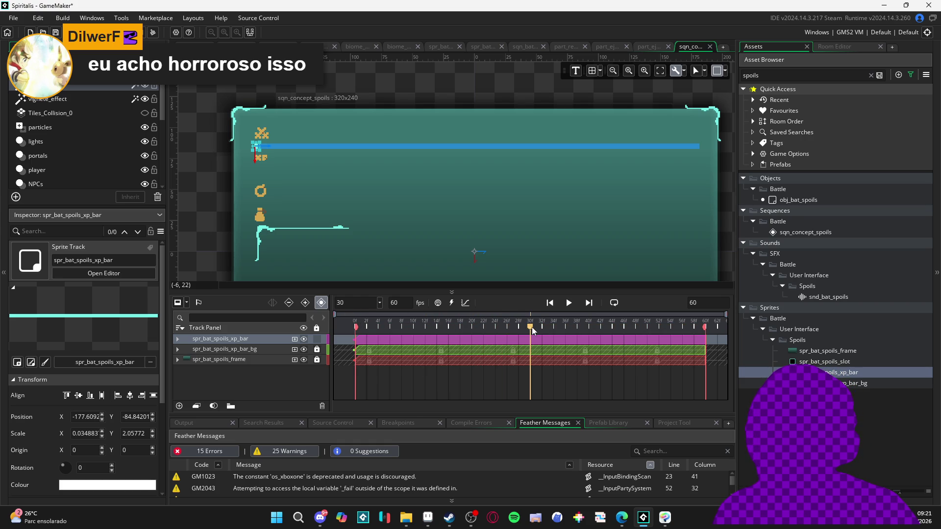
scroll(262, 149, up, 5)
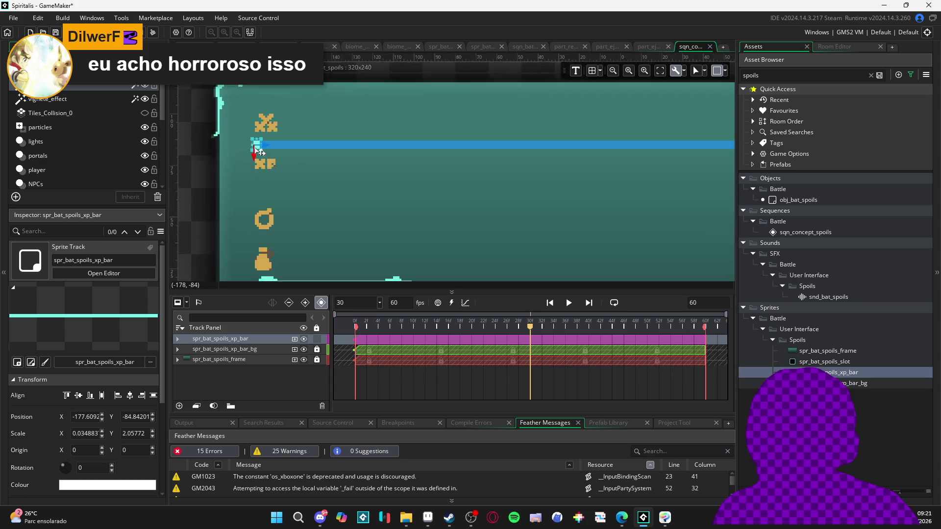
mouse_move(280, 156)
mouse_down()
mouse_move(709, 162)
mouse_move(433, 207)
mouse_up()
scroll(701, 168, down, 2)
scroll(434, 208, down, 2)
scroll(433, 208, down, 2)
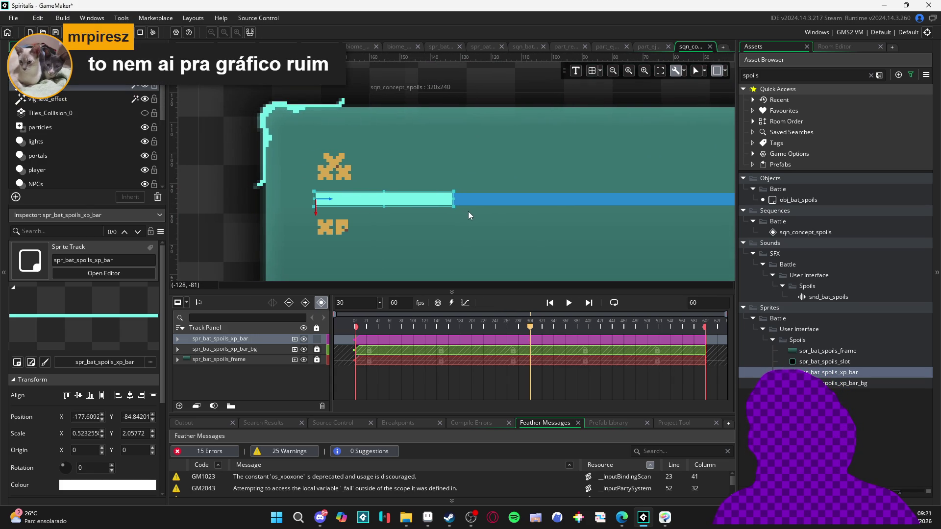
scroll(466, 204, down, 3)
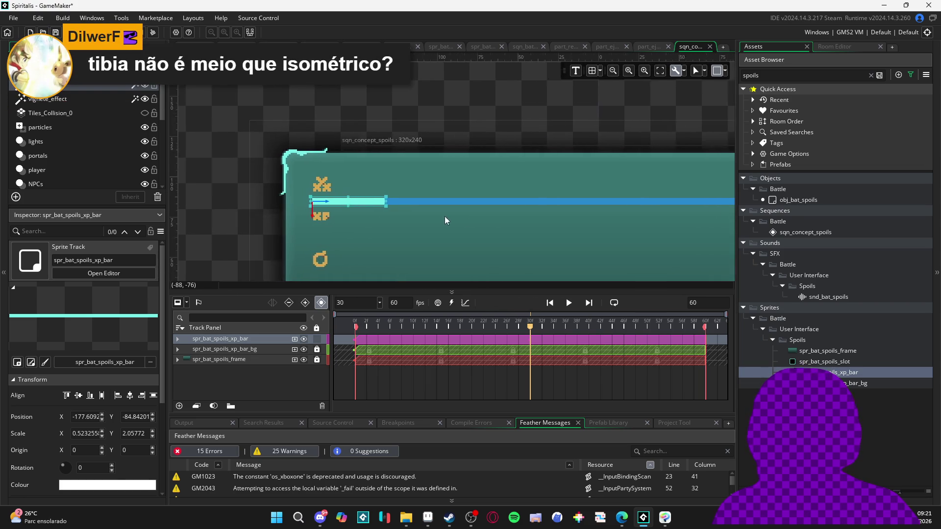
scroll(357, 210, down, 2)
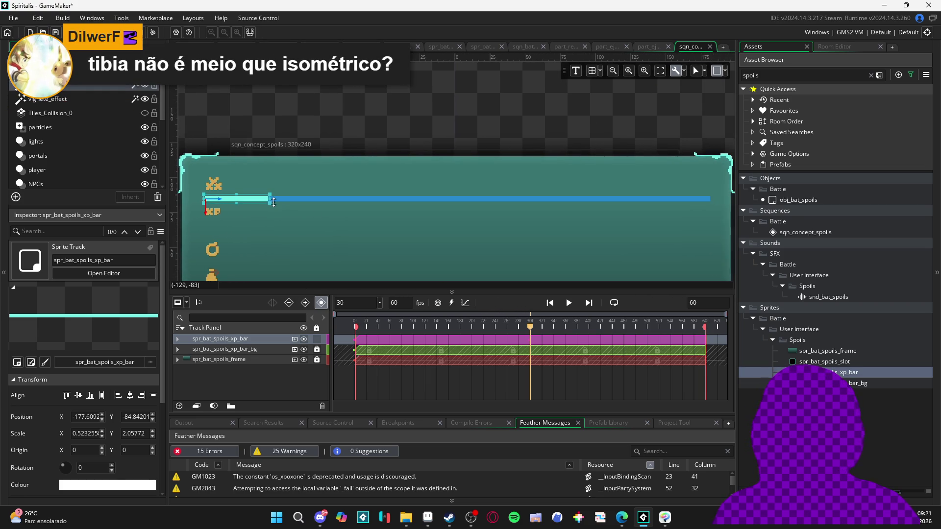
scroll(269, 199, up, 2)
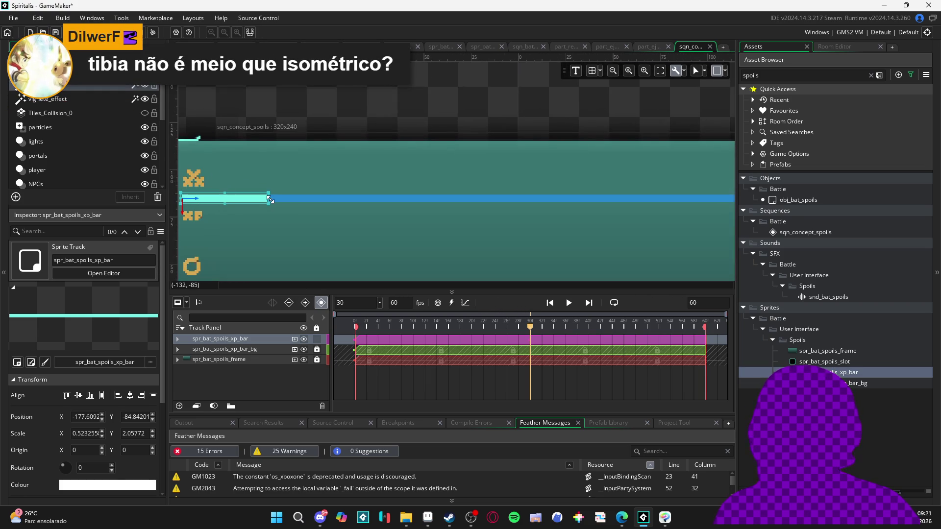
scroll(269, 199, up, 2)
mouse_move(269, 198)
mouse_down()
mouse_move(662, 198)
mouse_move(174, 225)
mouse_move(278, 202)
mouse_move(682, 198)
mouse_move(655, 198)
mouse_up()
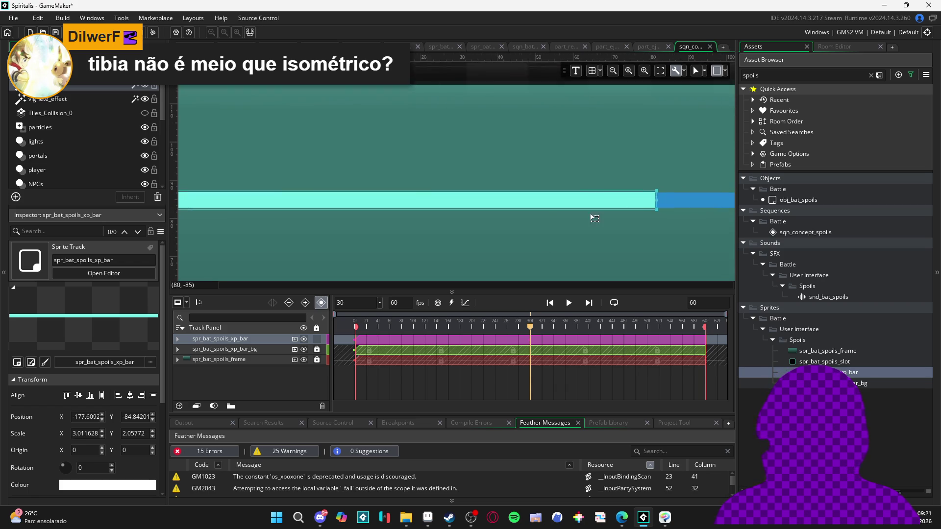
mouse_move(594, 214)
mouse_down()
mouse_move(262, 260)
mouse_move(644, 250)
mouse_up()
scroll(619, 269, down, 3)
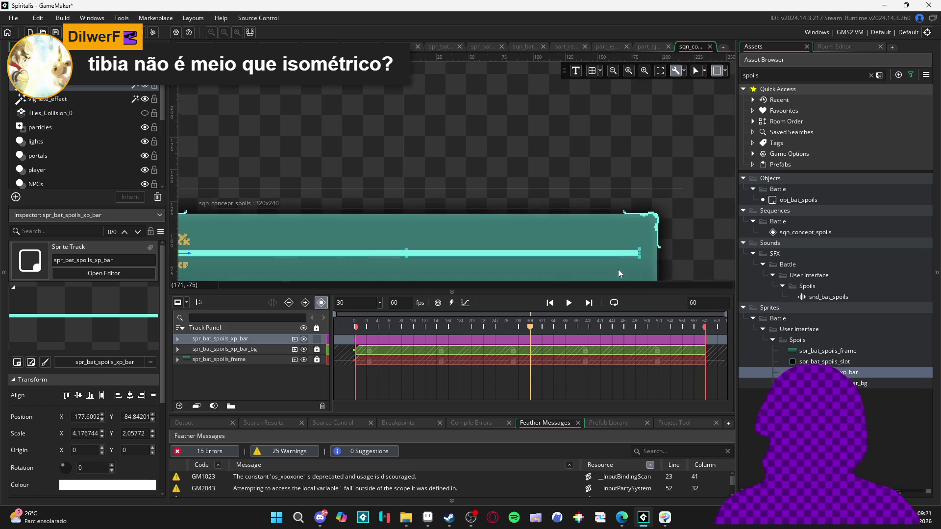
Show the XP bar's keyframes, frame the whole spoils panel, and rewind to frame 0.
click(178, 339)
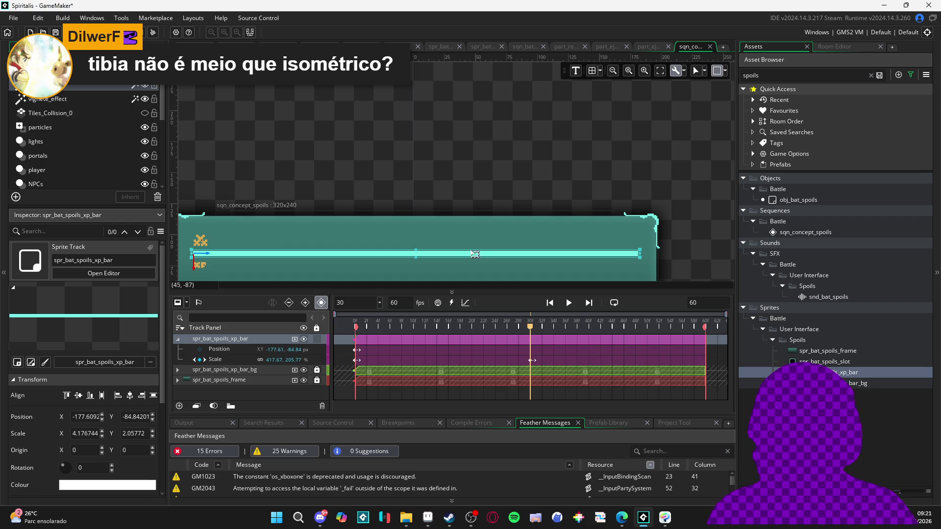
drag(431, 195, 486, 111)
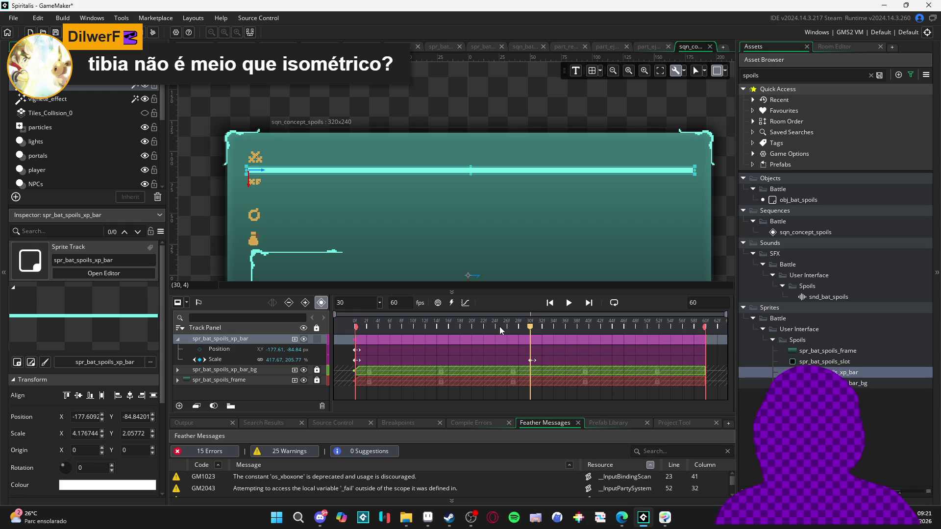
drag(505, 329, 337, 331)
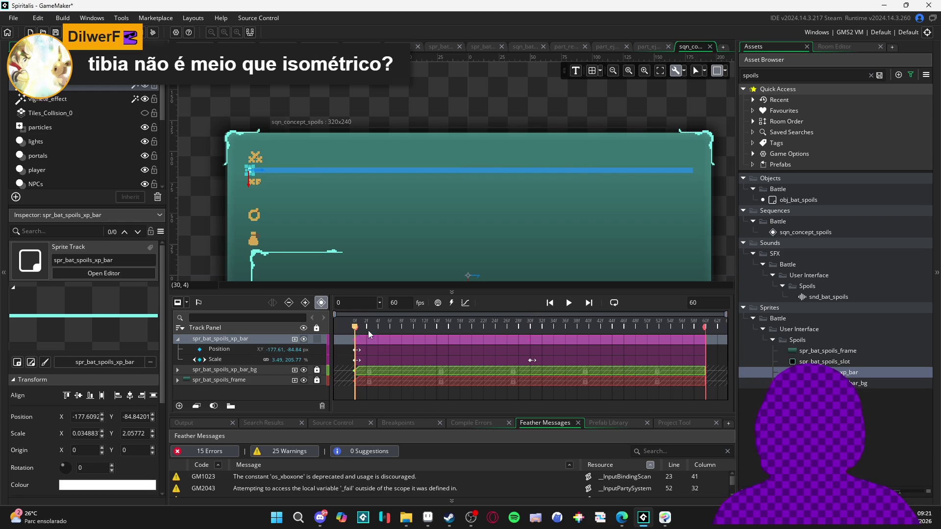
Play and scrub the XP bar's fill animation preview.
key(space)
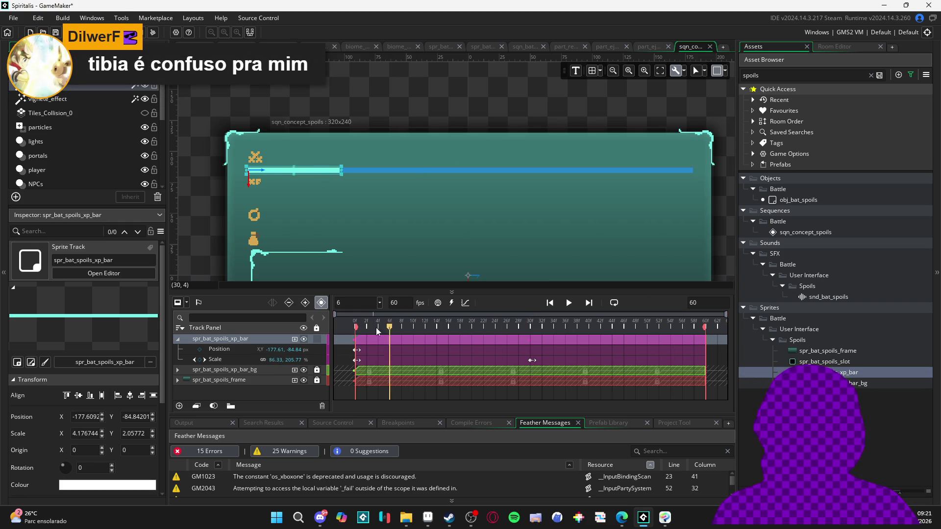
click(532, 360)
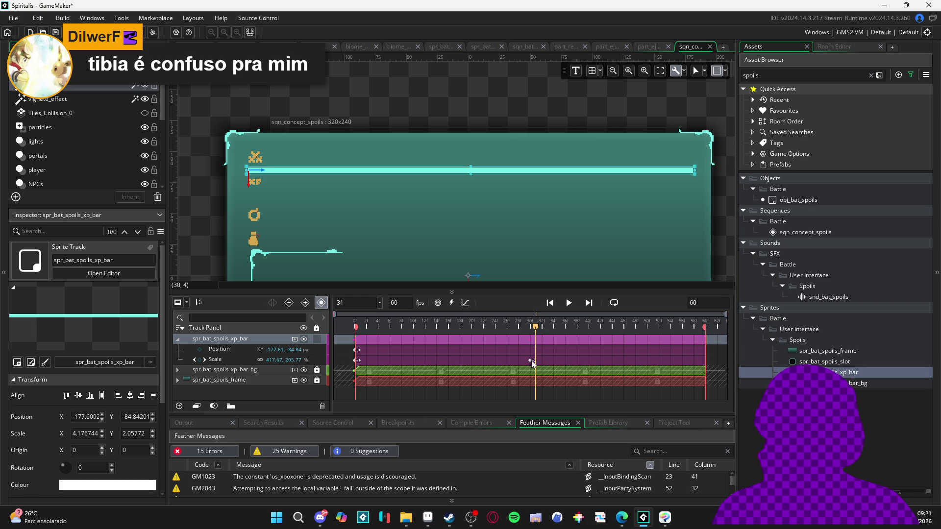
click(533, 325)
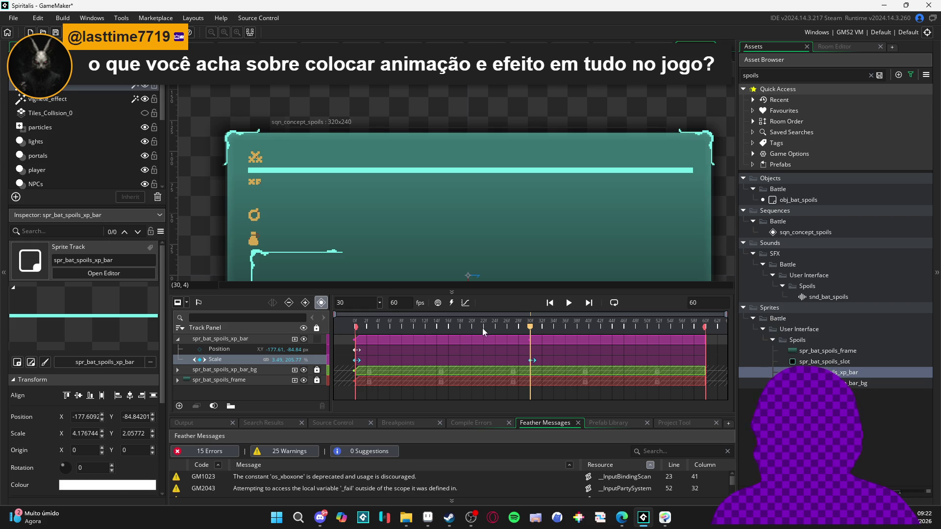
mouse_move(482, 328)
mouse_down()
mouse_move(334, 325)
mouse_move(428, 324)
mouse_move(539, 346)
mouse_up()
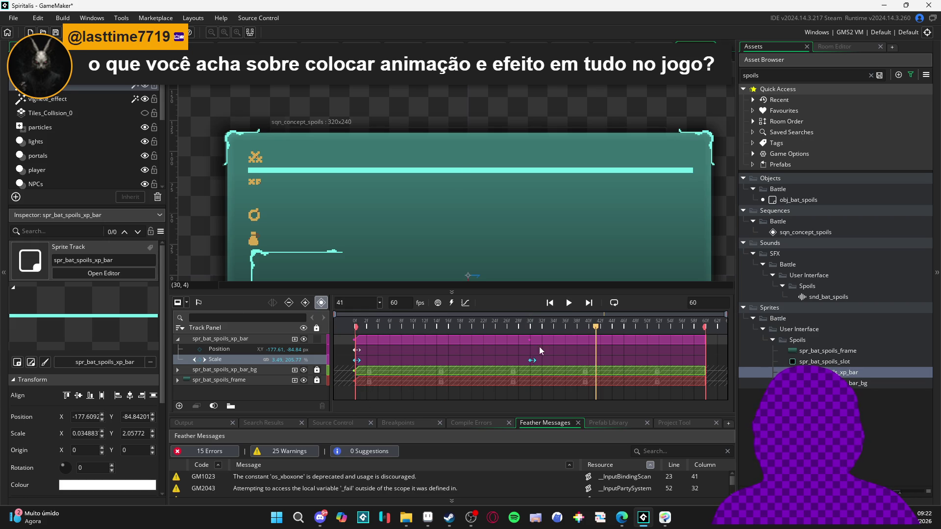
click(568, 303)
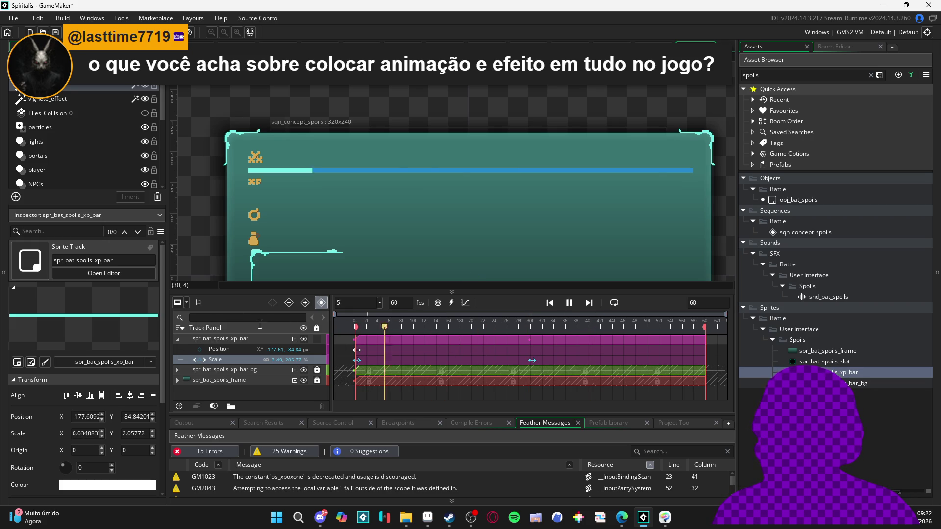
click(568, 303)
mouse_move(577, 328)
mouse_down()
mouse_move(176, 336)
mouse_move(470, 351)
mouse_move(531, 330)
mouse_move(355, 338)
mouse_move(535, 333)
mouse_move(187, 321)
mouse_move(543, 341)
mouse_move(542, 322)
mouse_move(330, 320)
mouse_move(532, 333)
mouse_up()
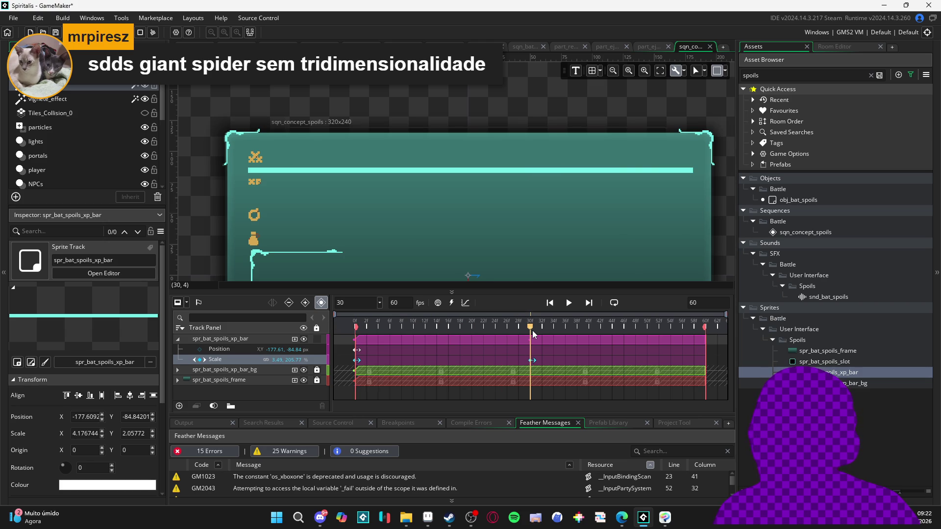
Select the Scale keyframe at frame 30 where the bar is full.
click(528, 359)
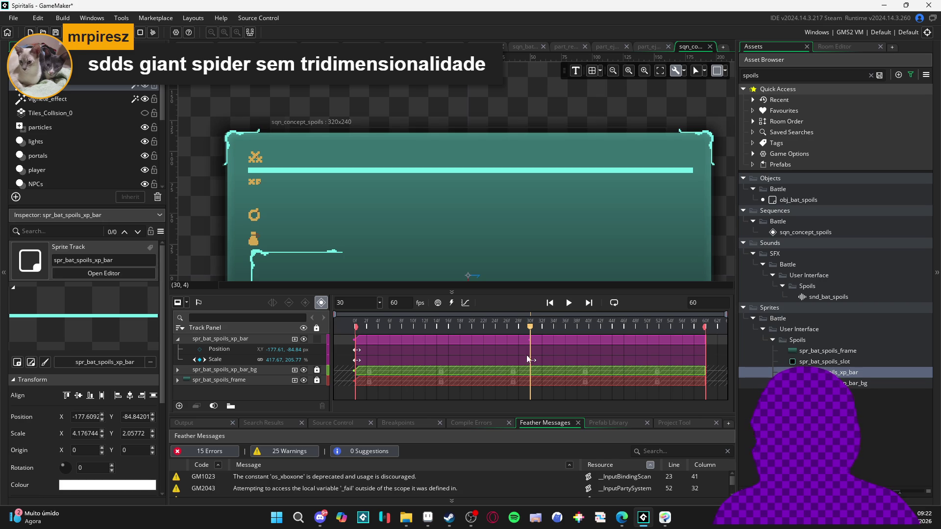
mouse_move(530, 329)
mouse_down()
mouse_move(273, 345)
mouse_move(535, 352)
mouse_move(335, 352)
mouse_up()
mouse_move(438, 326)
mouse_down()
mouse_move(547, 327)
mouse_move(536, 328)
mouse_up()
mouse_move(530, 329)
mouse_down()
mouse_move(540, 329)
mouse_move(515, 331)
mouse_move(527, 331)
mouse_up()
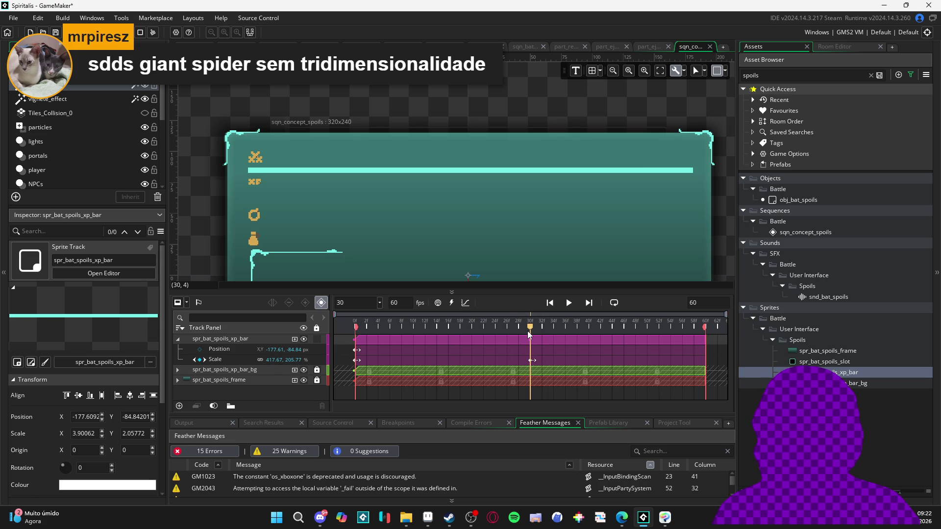
click(530, 361)
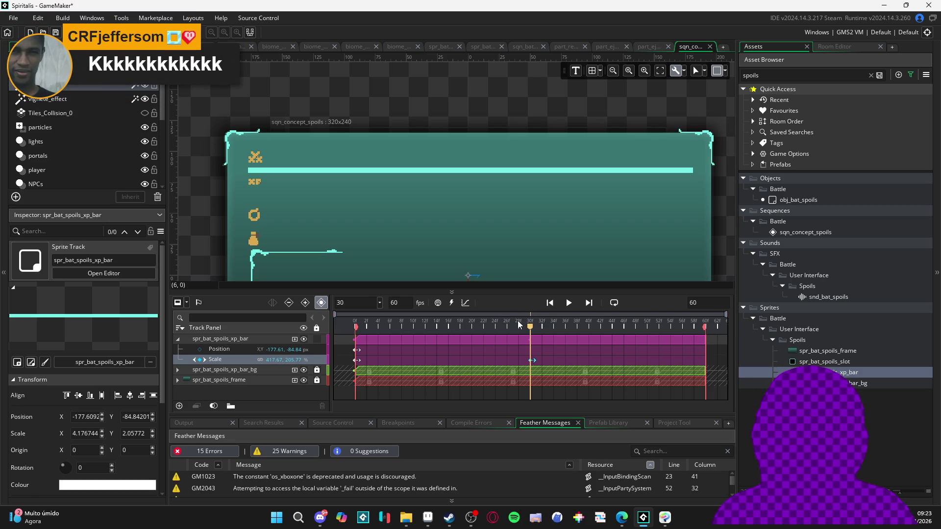
Open the track's animatable property list without adding a property.
click(295, 339)
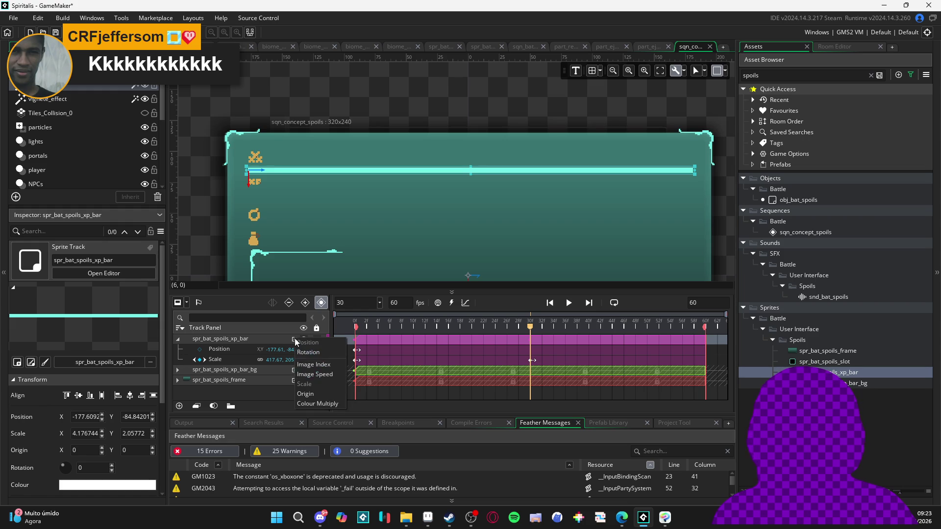
click(356, 361)
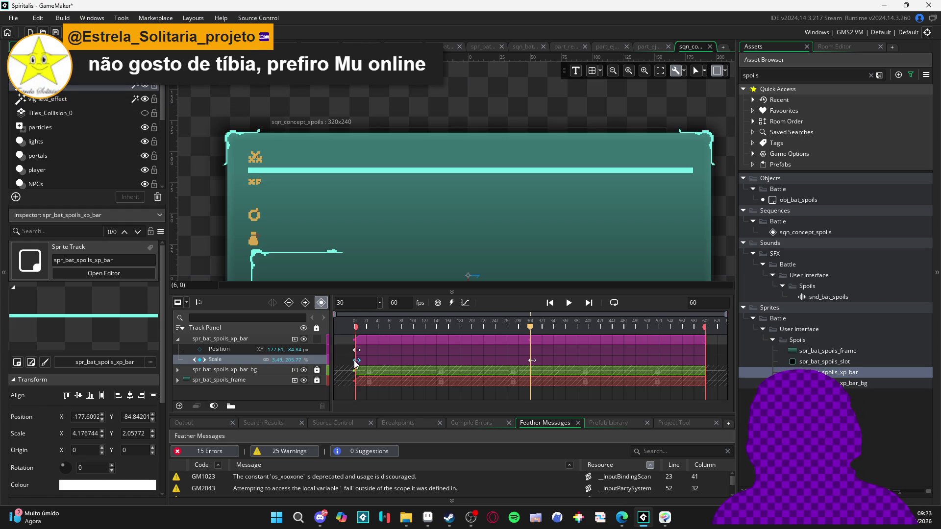
click(295, 339)
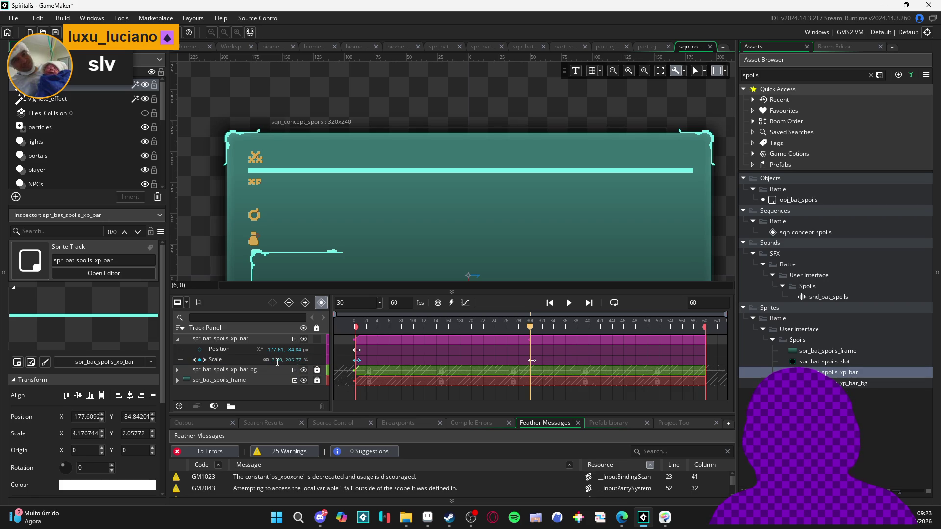
Convert the XP bar's Scale track into an editable animation curve.
click(465, 305)
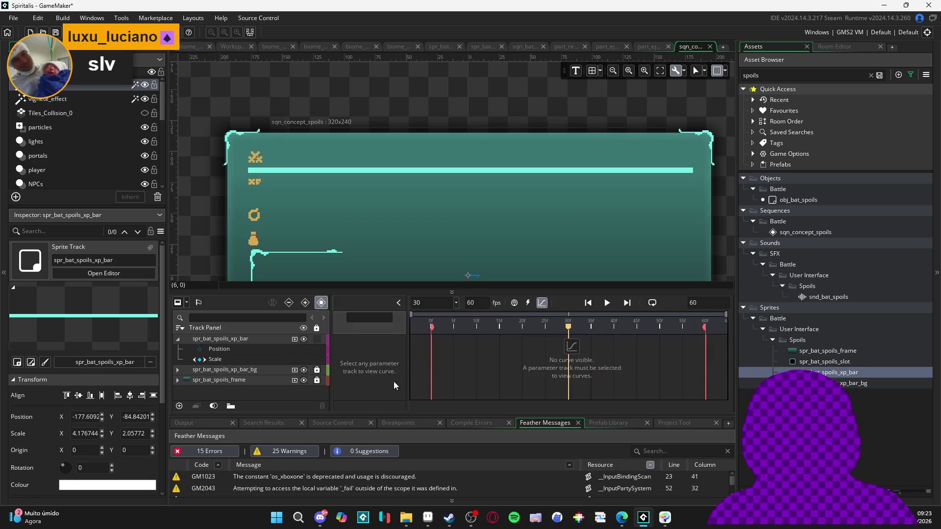
click(243, 361)
click(364, 374)
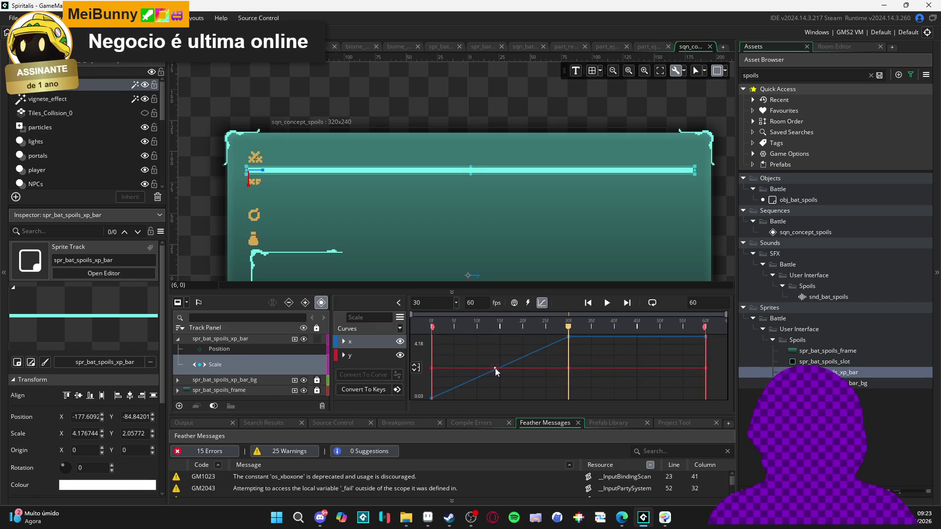
click(431, 398)
Apply a Bezier ease-out preset from the Animation Curve Library to the Scale curve.
click(400, 328)
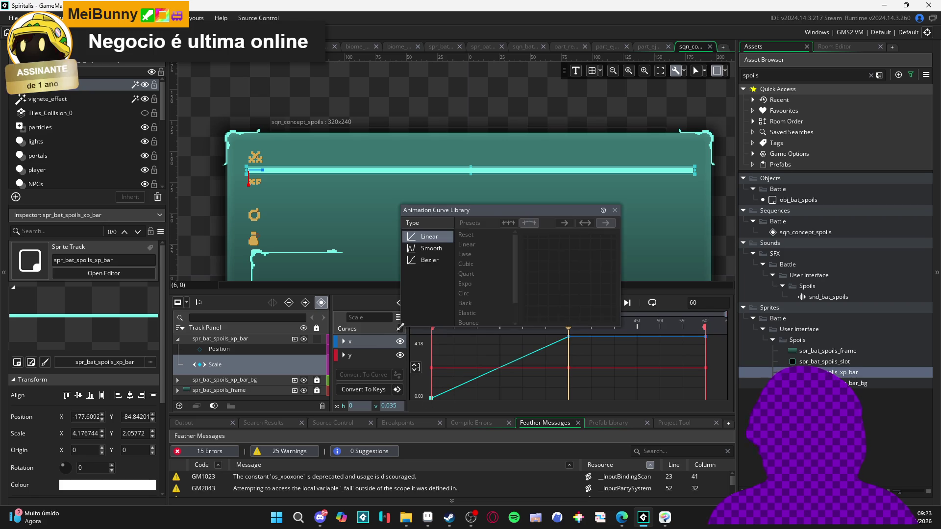
click(429, 260)
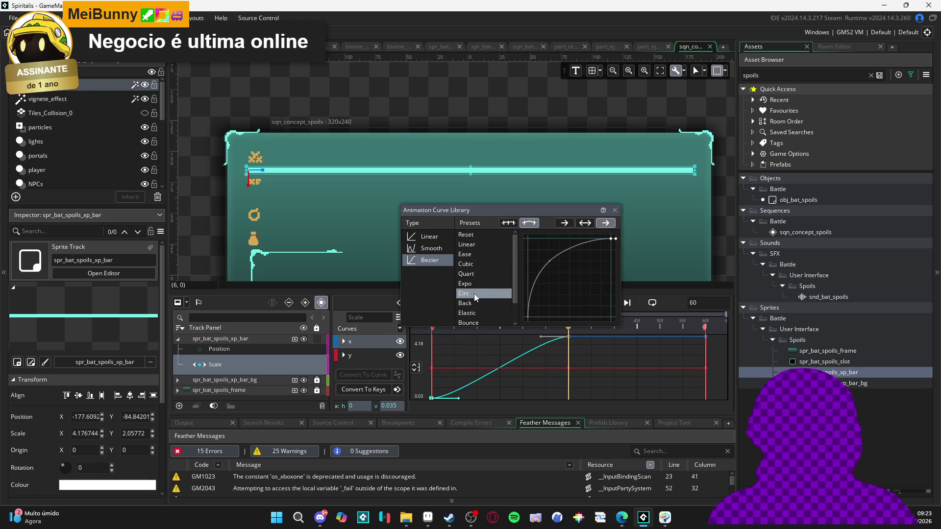
click(475, 303)
click(608, 333)
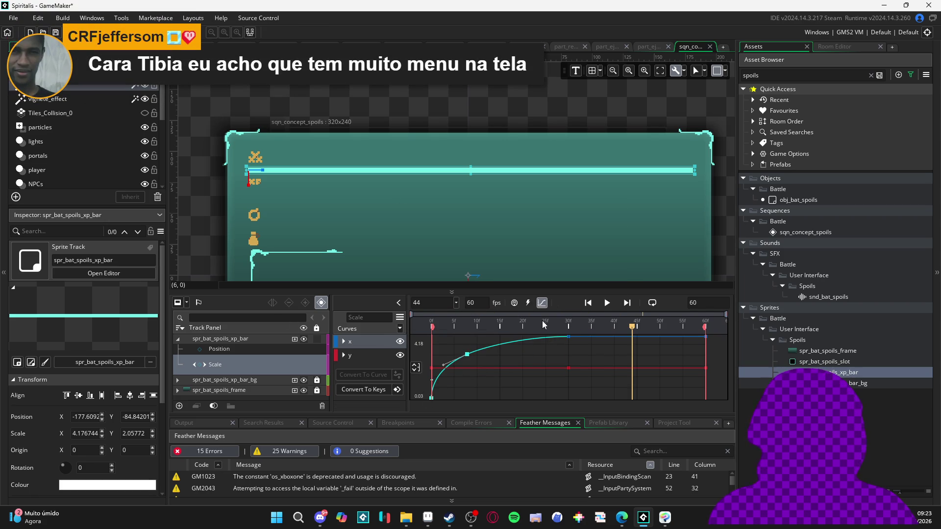
Preview the eased fill, Scale X rising from 0.03 to 4.18 by frame 30.
key(Return)
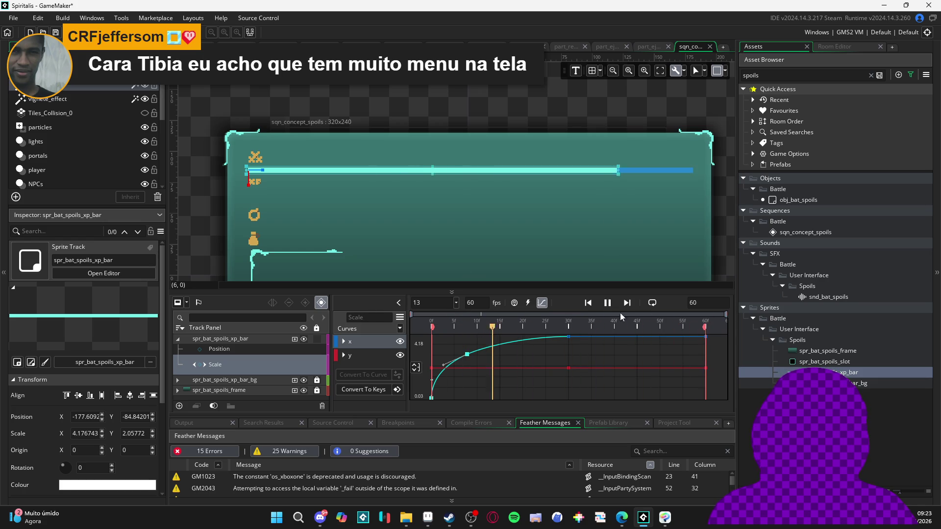
click(610, 303)
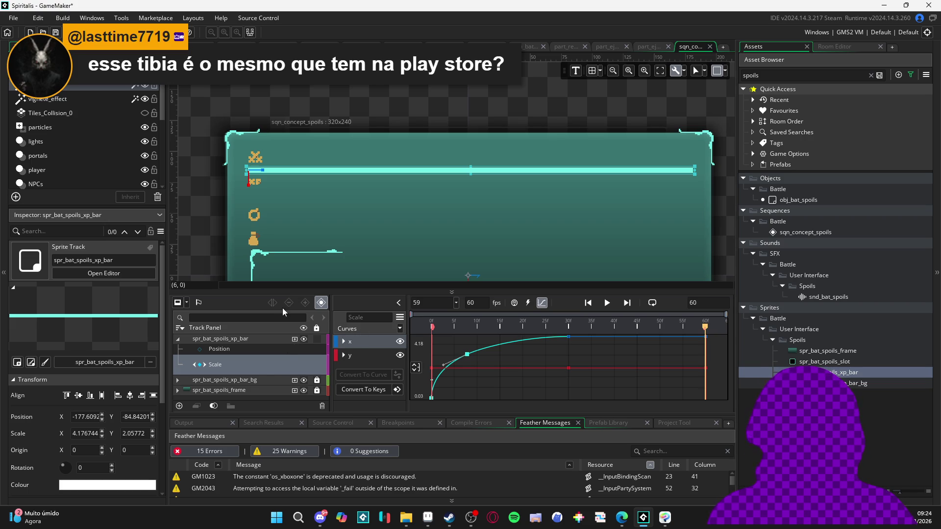
click(296, 340)
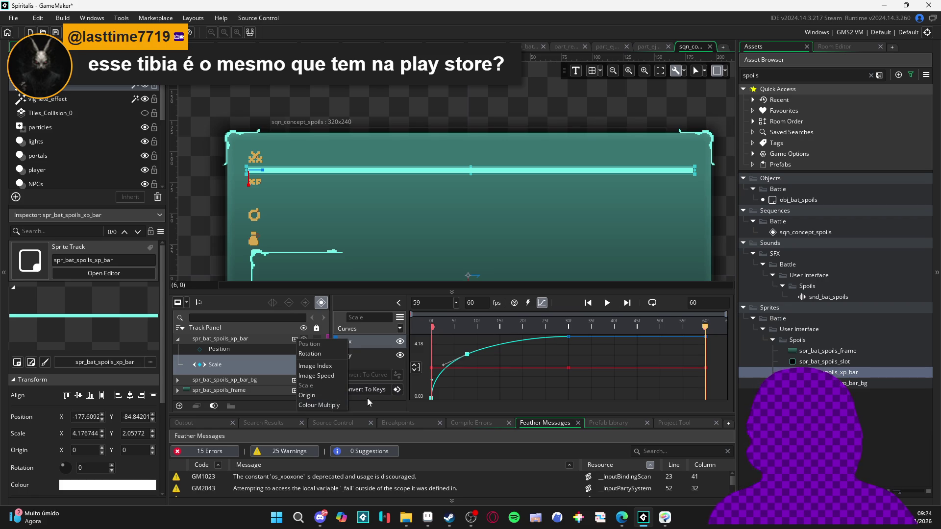
Open the Animation Curve Library and try Bezier presets such as Expo on the Scale curve.
click(360, 369)
click(246, 370)
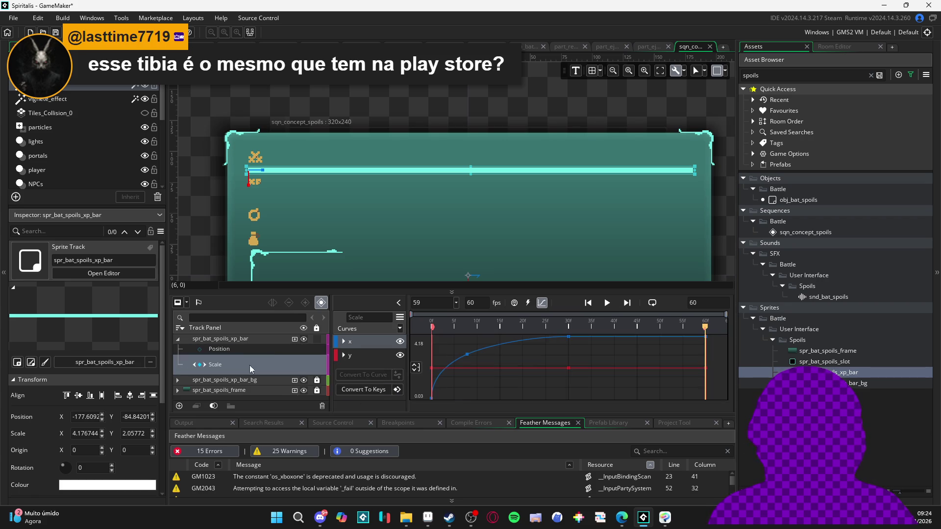
click(400, 328)
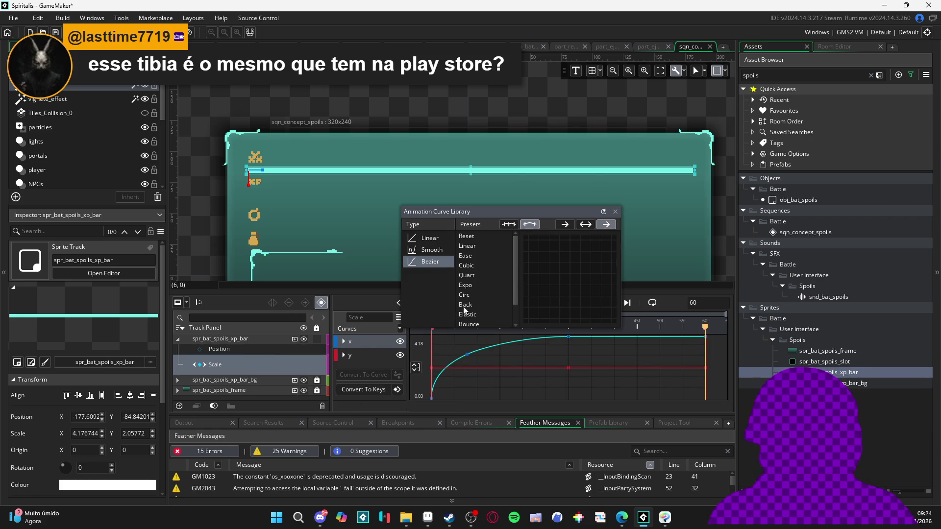
click(434, 262)
click(471, 288)
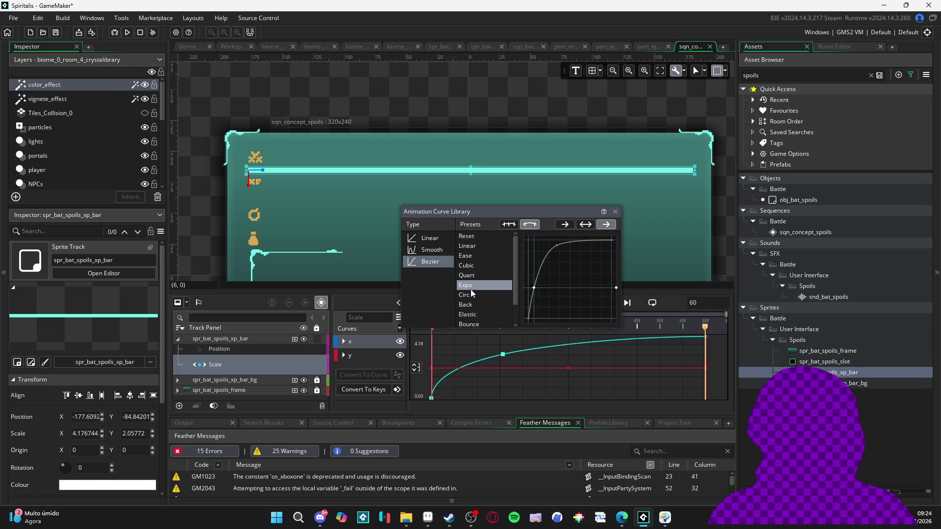
click(465, 295)
click(467, 314)
click(467, 246)
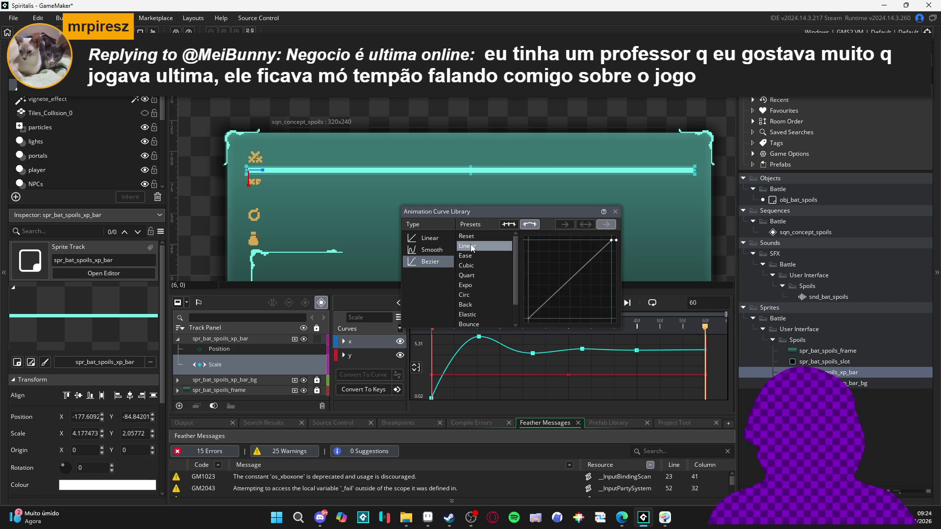
click(466, 236)
After comparing Cubic, Quart and Linear, apply the gentler Ease preset to the XP bar's Scale curve.
click(466, 255)
click(461, 267)
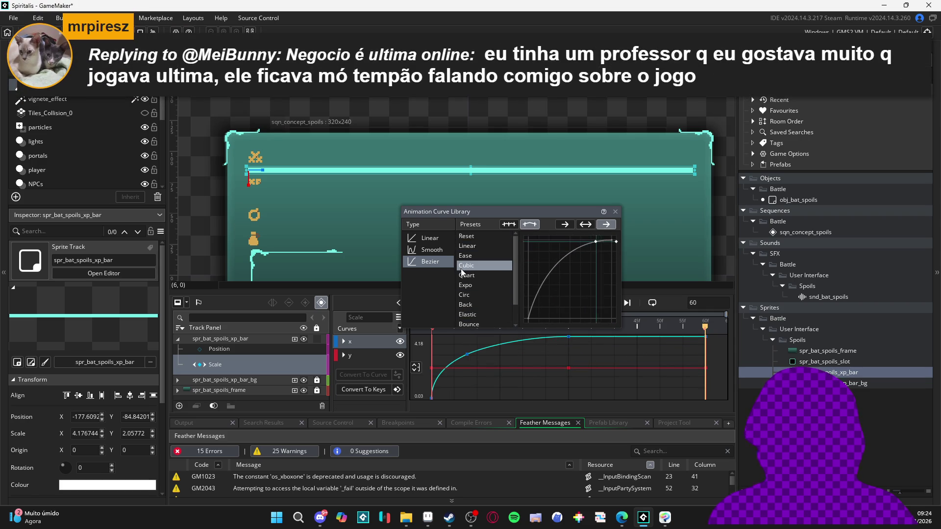
click(466, 276)
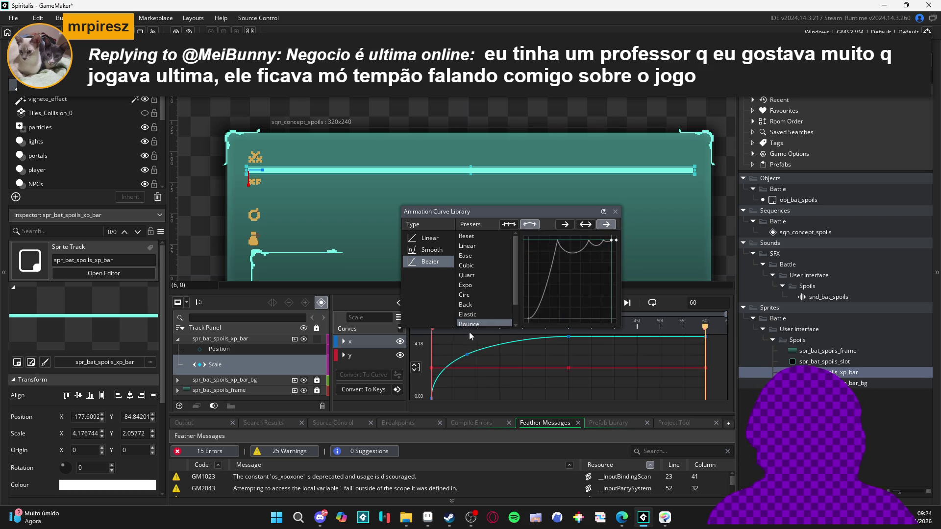
click(469, 246)
click(473, 255)
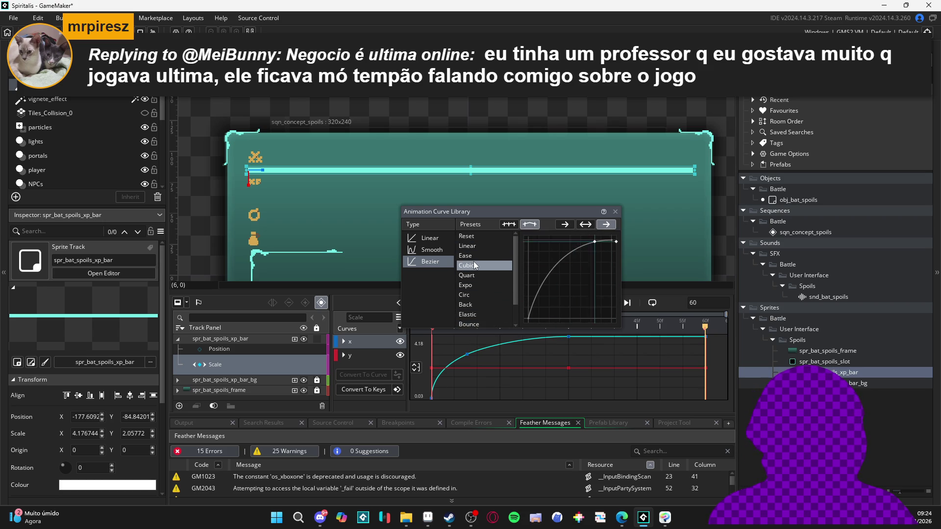
click(643, 322)
Play the sequence to preview the eased fill, then return to track view.
click(606, 304)
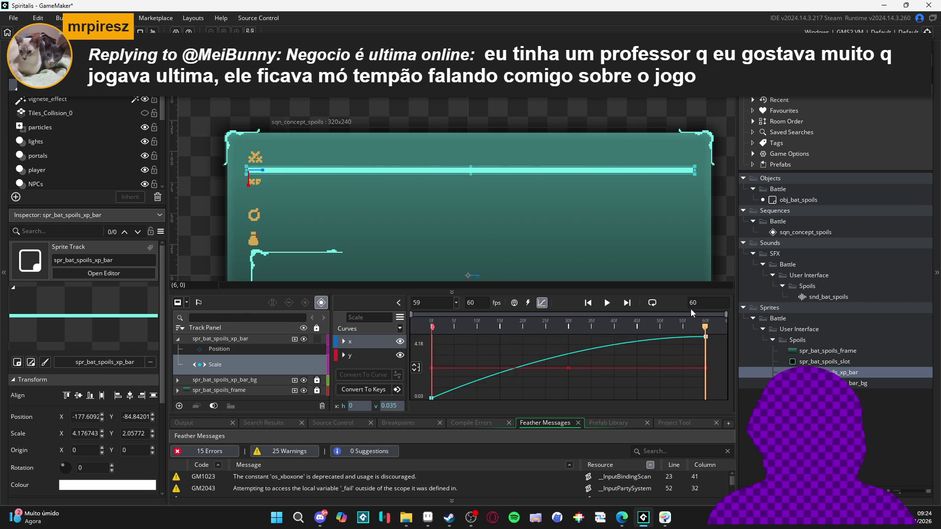
click(543, 303)
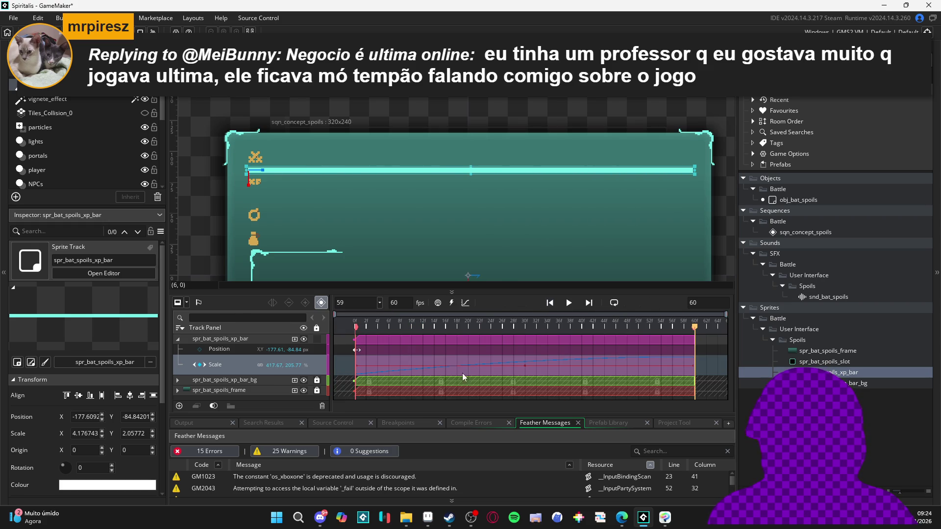
ctrl+scroll(465, 340, up, 1)
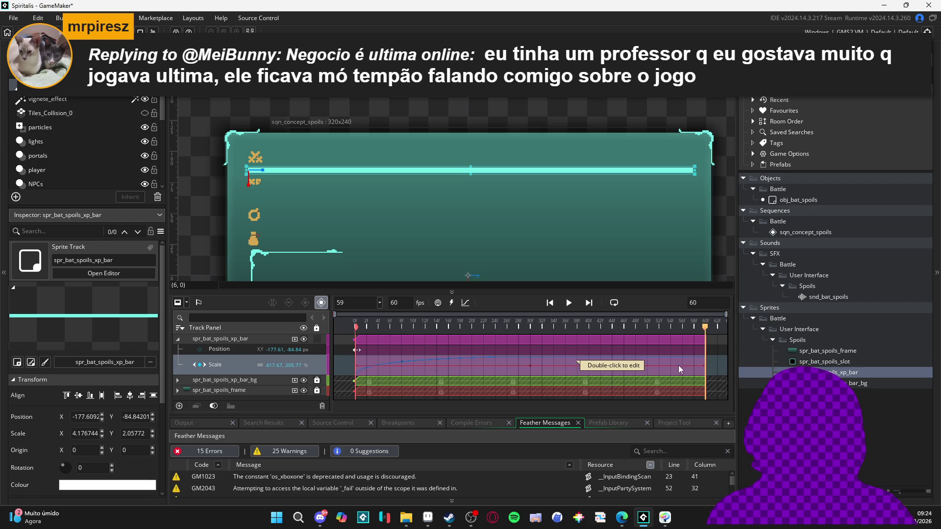
Convert the XP bar's Scale curve back into keyframes and preview the fill.
click(469, 304)
click(392, 389)
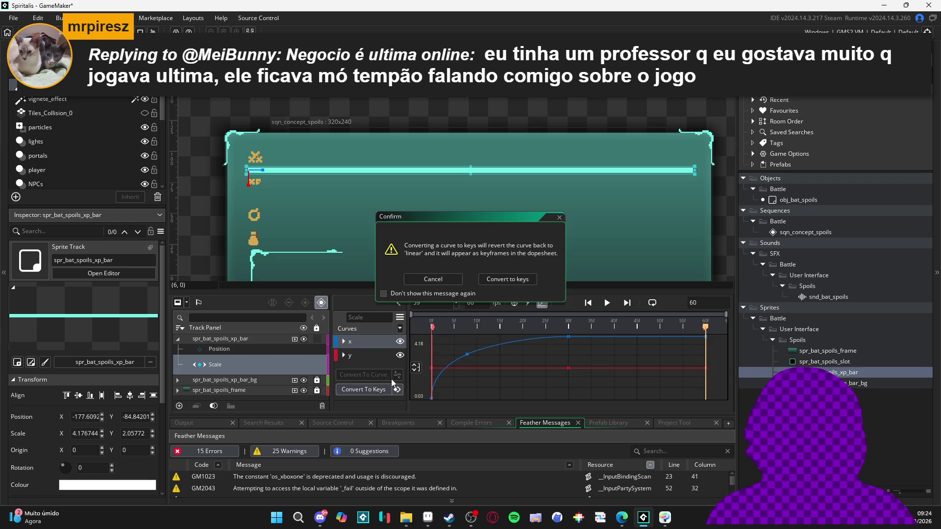
click(498, 280)
click(542, 304)
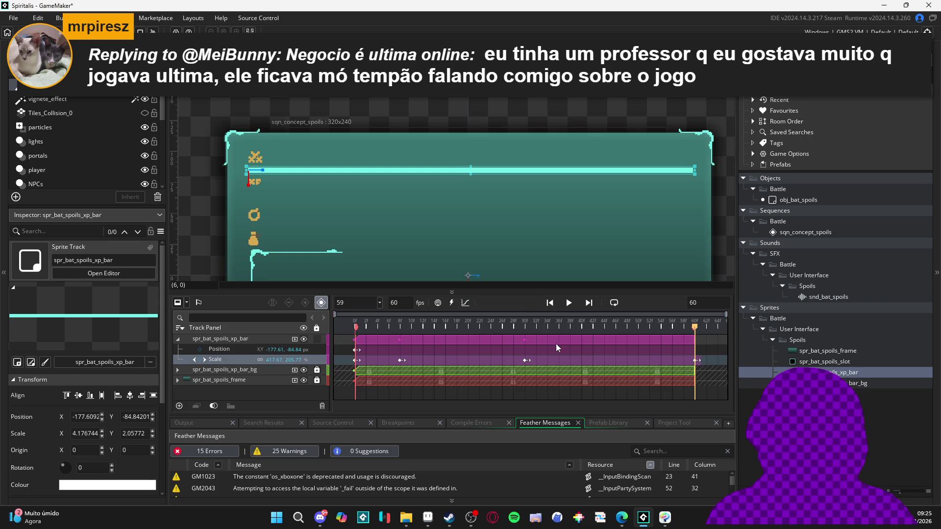
click(399, 335)
key(space)
key(space)
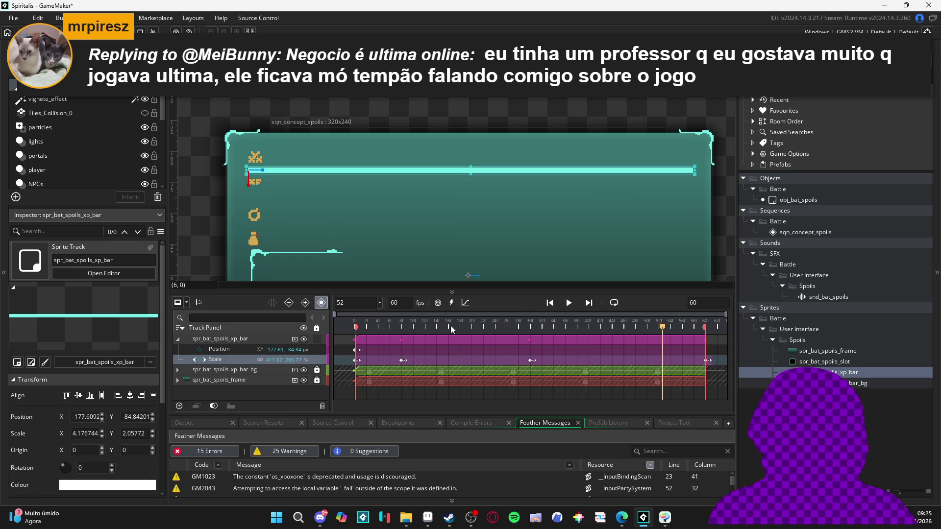
drag(436, 327, 231, 325)
key(space)
key(space)
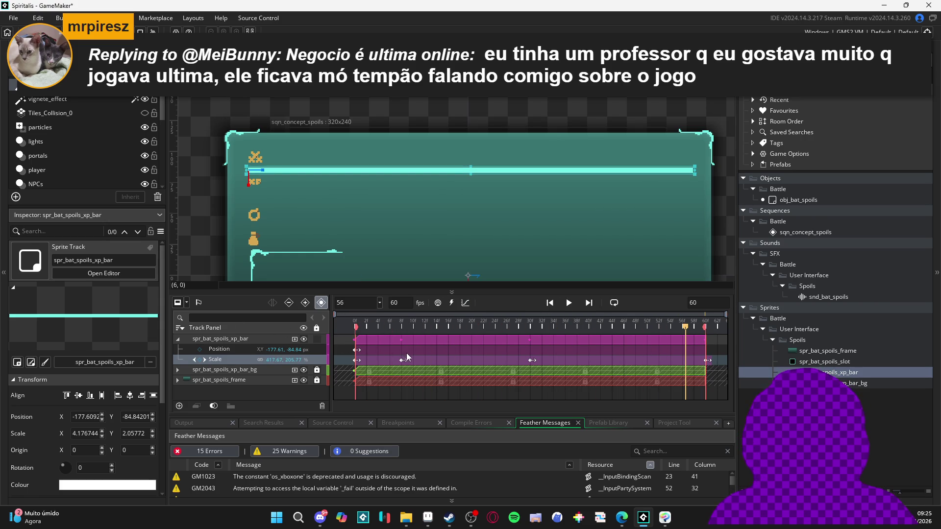
Delete the frame-8 Scale keyframe and drag the remaining Scale key to a new frame.
drag(403, 361, 533, 363)
click(520, 339)
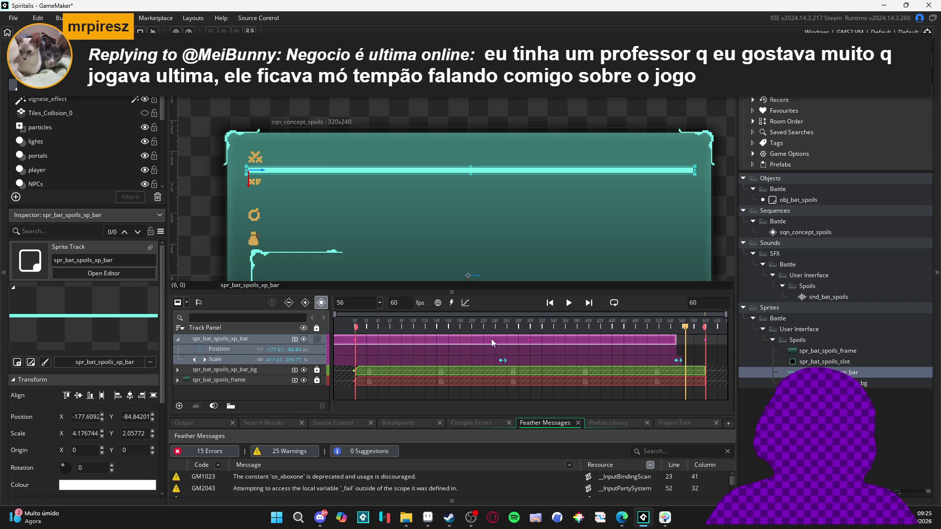
click(532, 361)
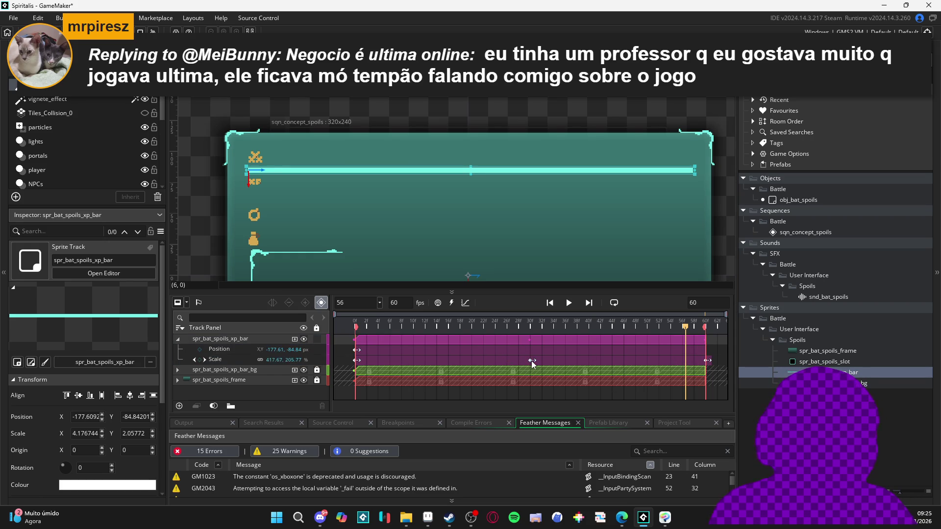
drag(532, 360, 691, 361)
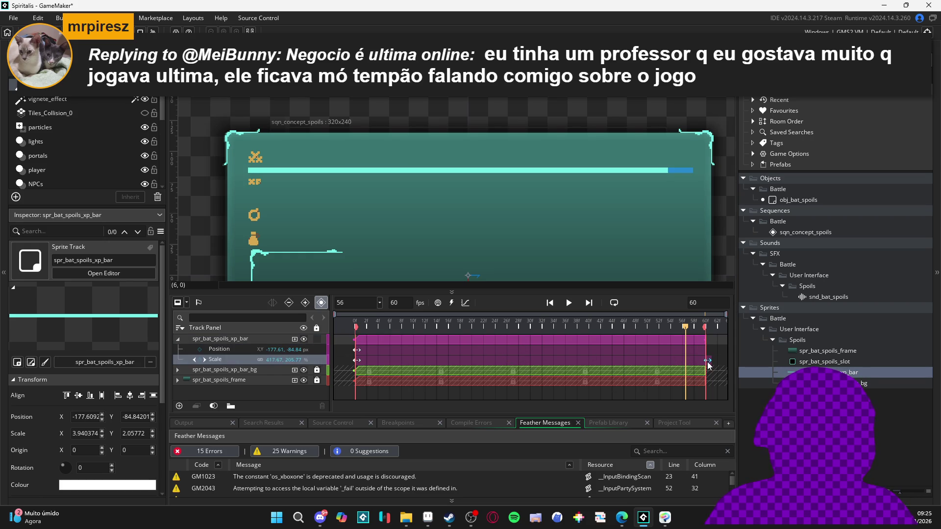
click(710, 322)
mouse_move(710, 322)
mouse_down()
mouse_move(578, 328)
mouse_move(594, 327)
mouse_up()
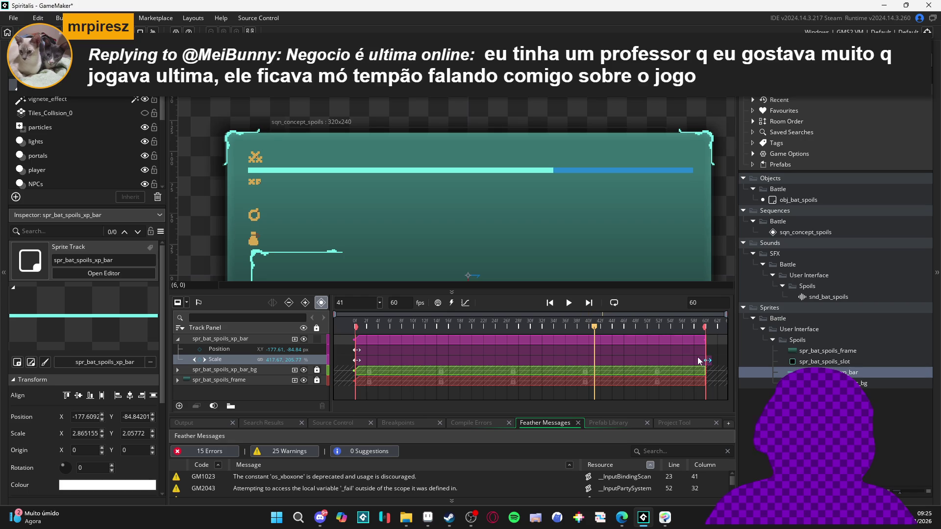
drag(705, 359, 642, 366)
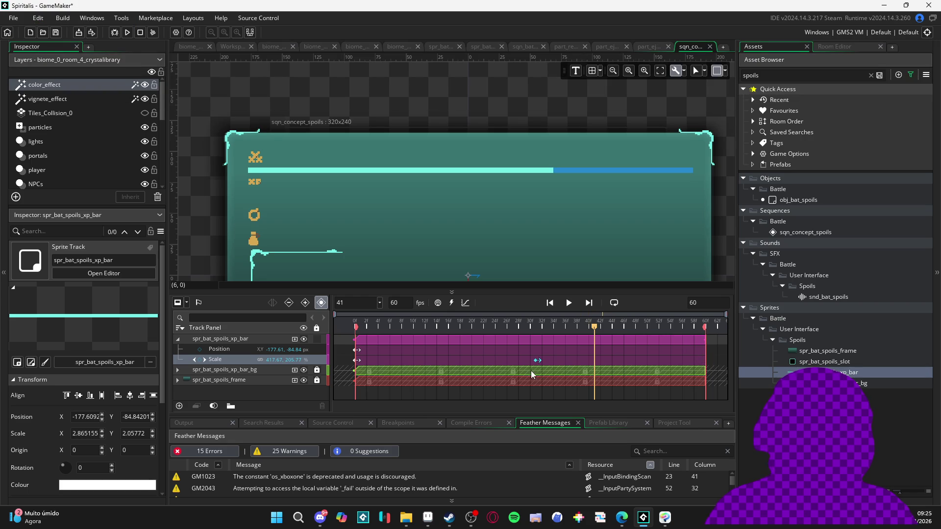
drag(493, 325, 430, 326)
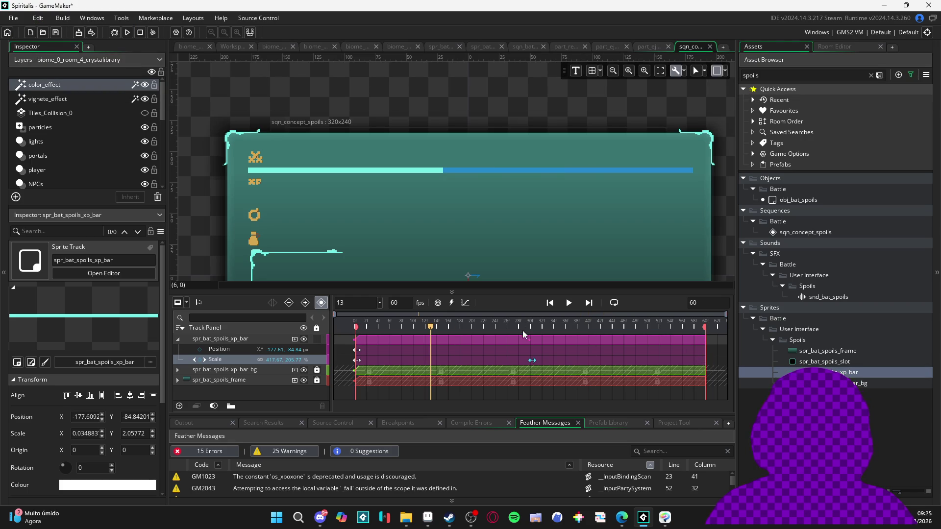
Nudge the Scale keyframe slightly earlier so the bar fills around frame 22, replaying to check.
key(space)
key(space)
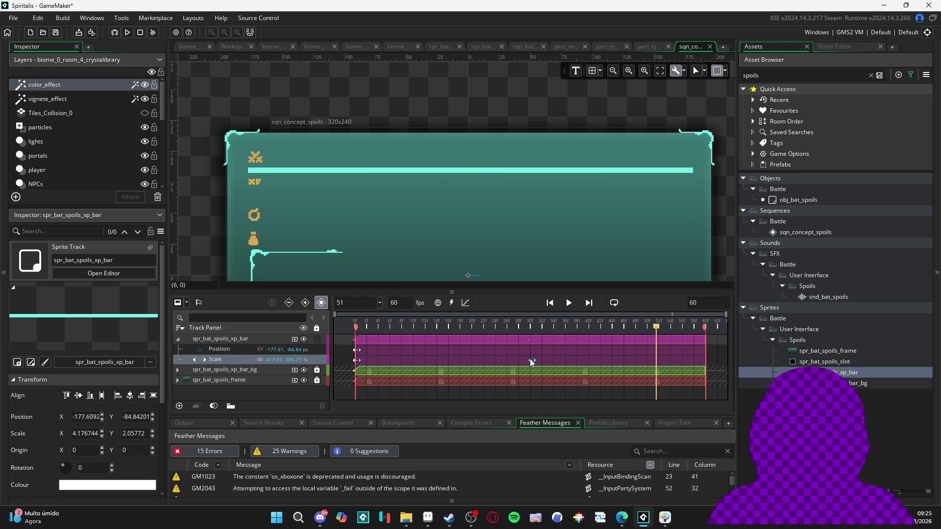
drag(489, 365, 485, 362)
key(space)
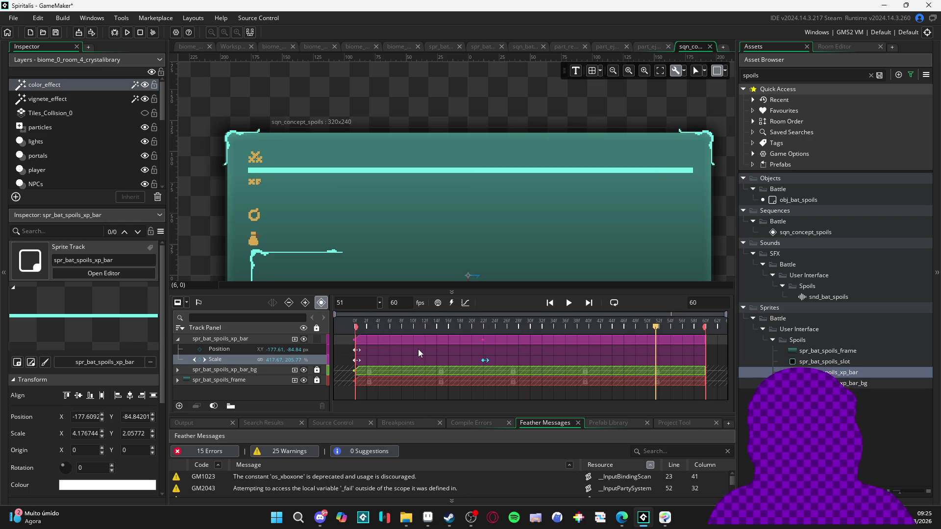
key(space)
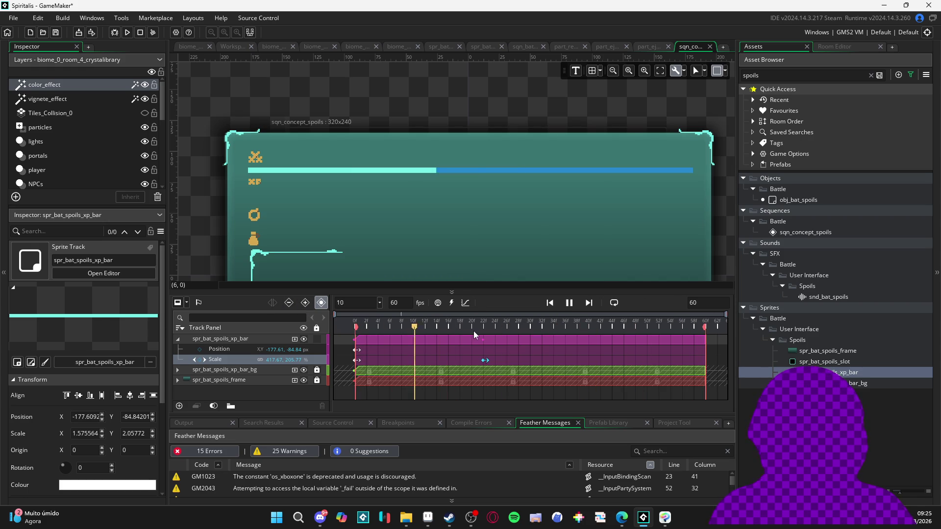
key(space)
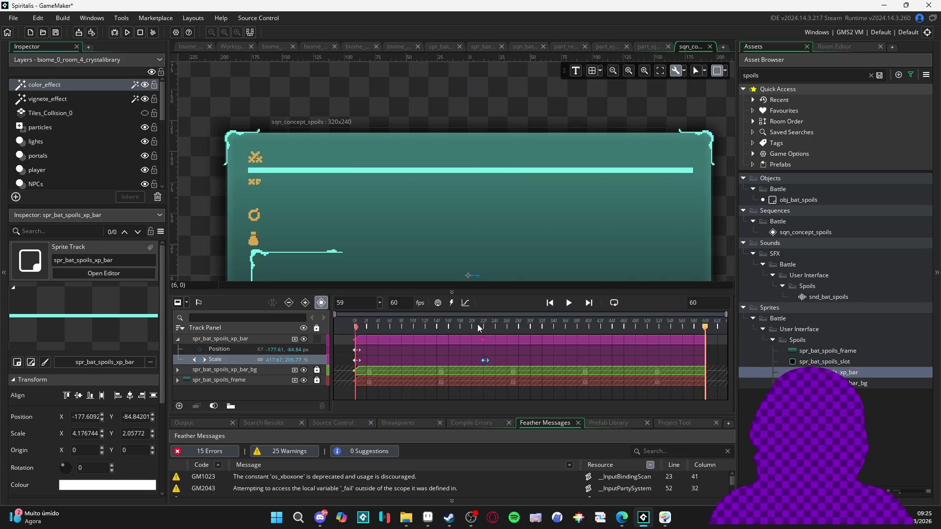
key(space)
click(240, 352)
Convert the XP bar's Scale keys into an editable curve in curve view.
click(239, 359)
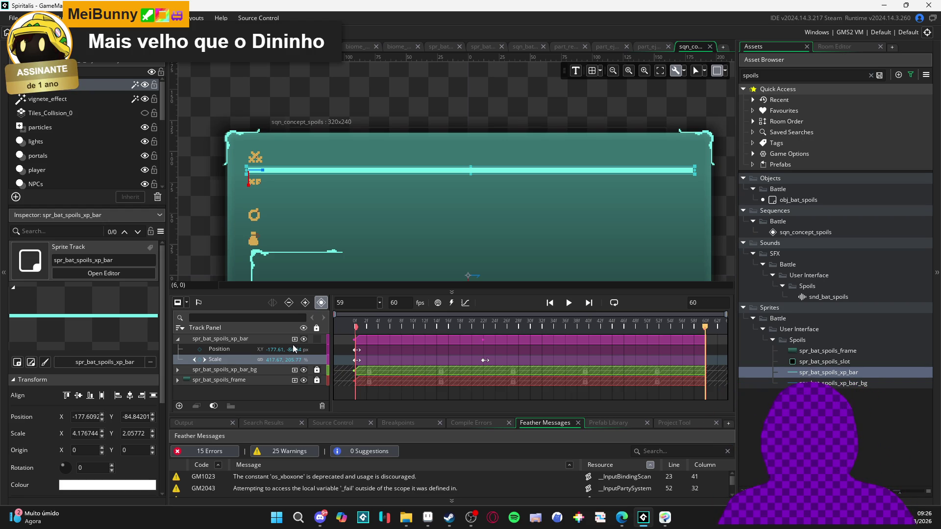
click(462, 303)
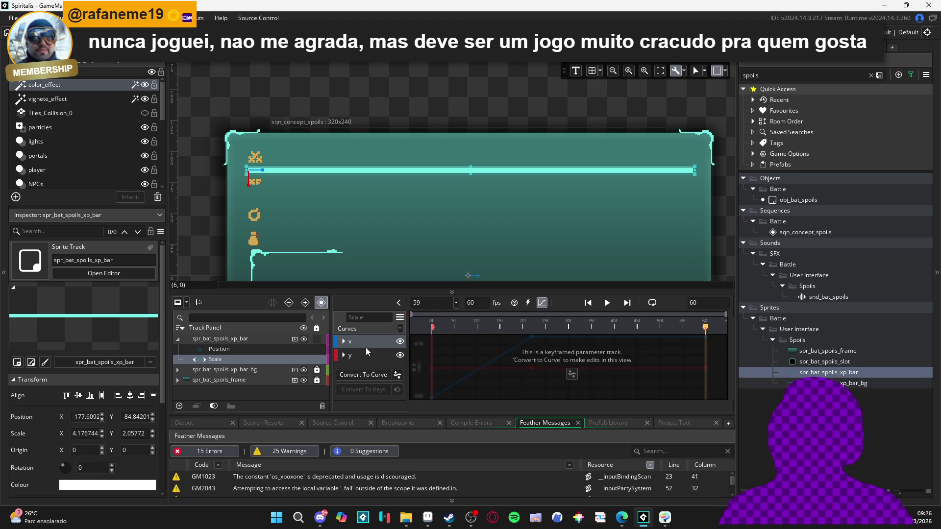
click(397, 375)
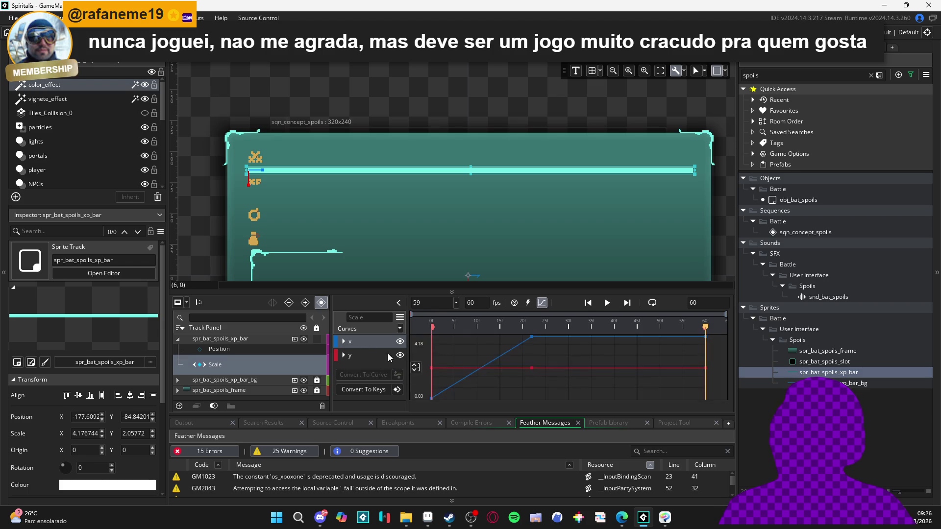
click(344, 341)
Apply the Bezier Back ease preset to the curve's first x key.
click(338, 354)
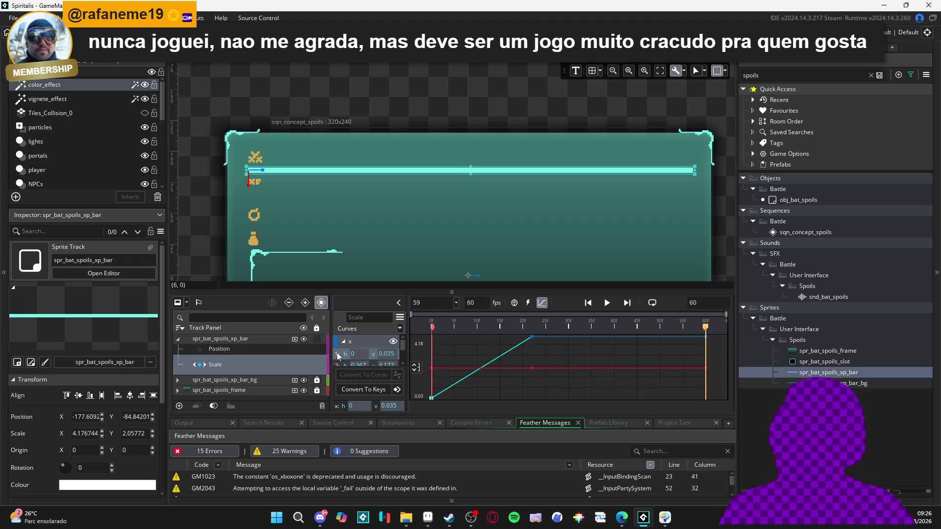
click(394, 338)
click(431, 261)
click(490, 313)
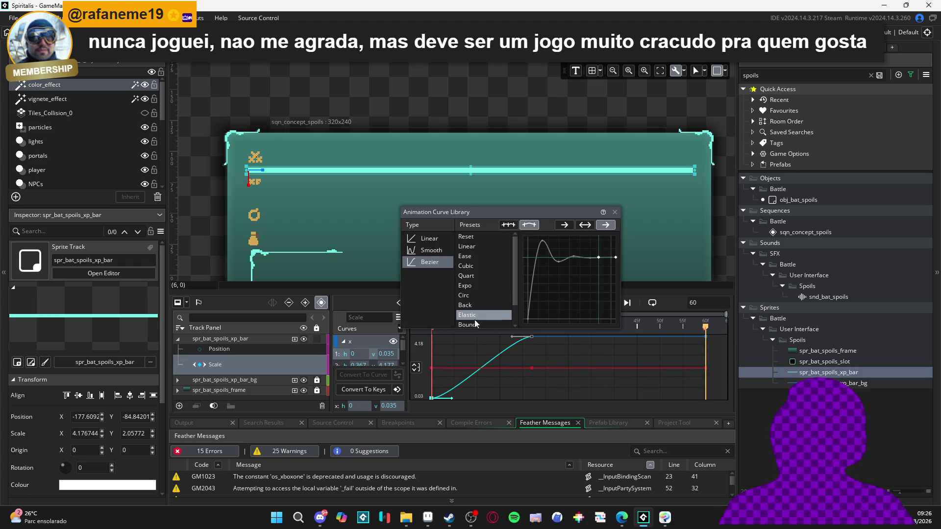
click(483, 305)
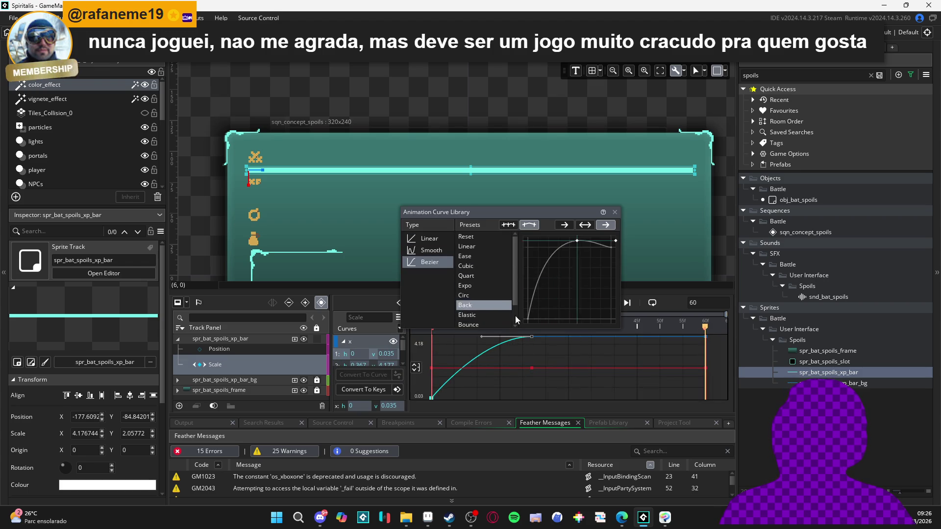
click(637, 321)
click(563, 318)
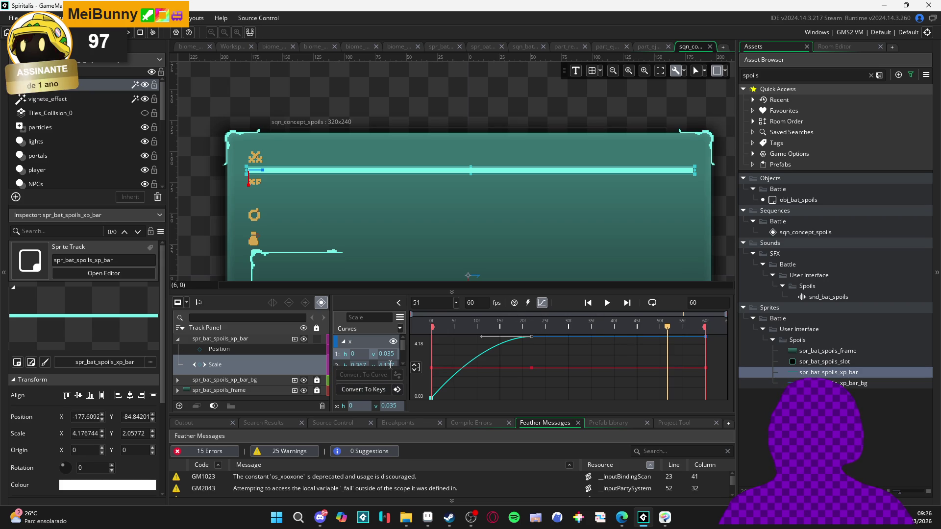
Back in track view, play the eased fill and scrub to frame 22 where the bar is full.
click(542, 303)
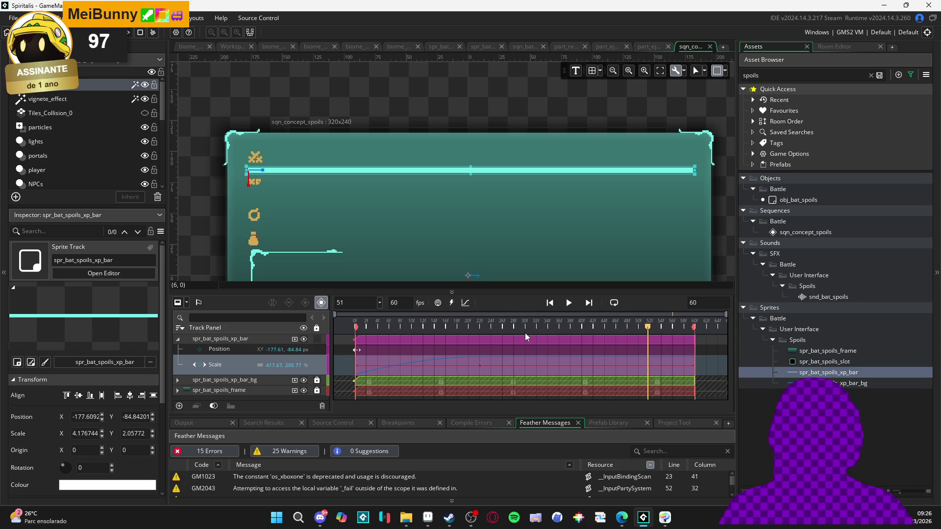
key(space)
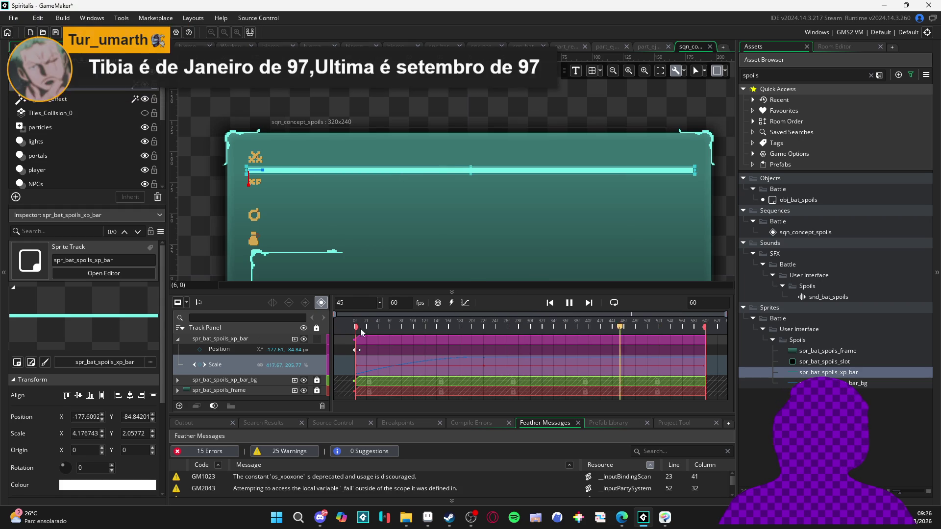
click(410, 327)
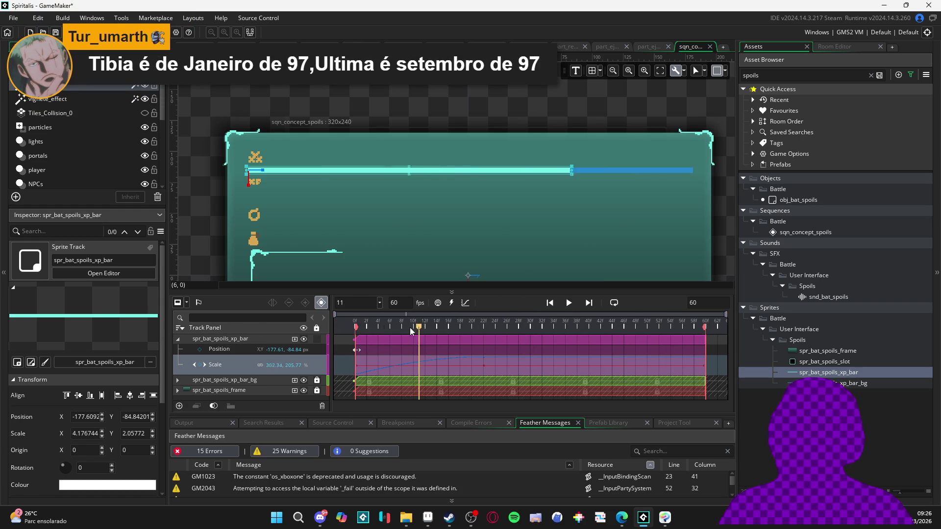
key(space)
key(space)
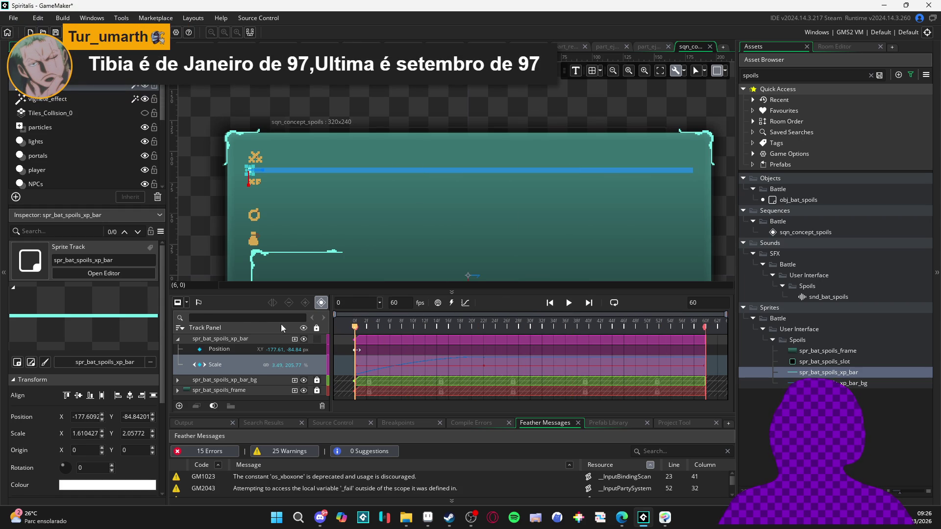
key(space)
drag(355, 326, 482, 337)
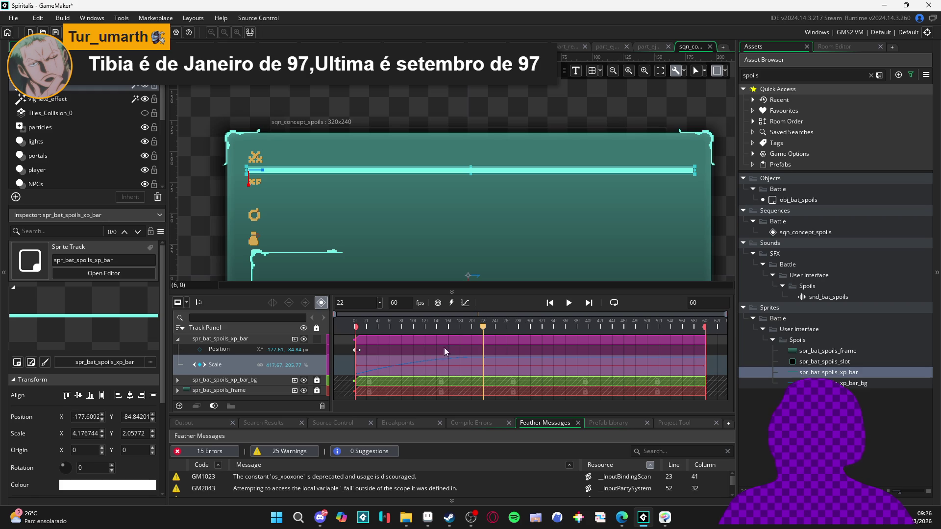
Add a Colour Multiply parameter to the spr_bat_spoils_xp_bar track.
click(294, 339)
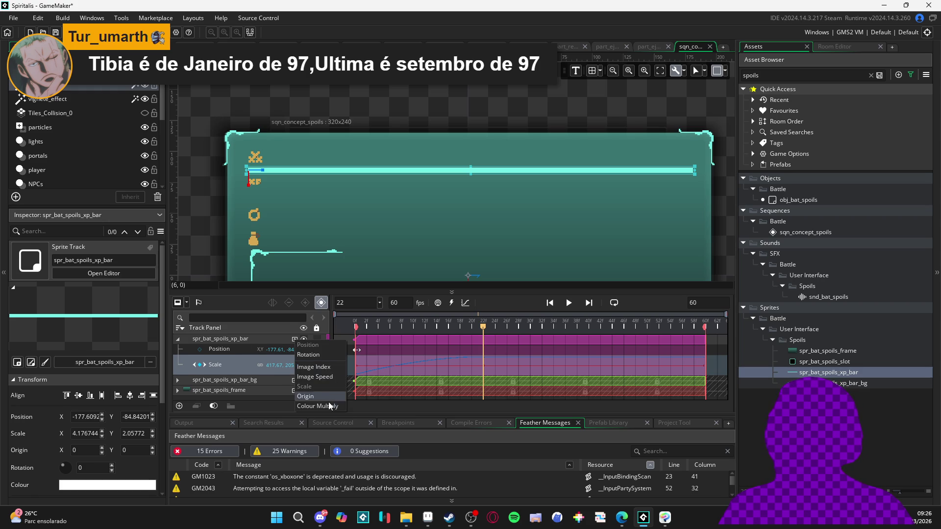
click(309, 387)
click(252, 349)
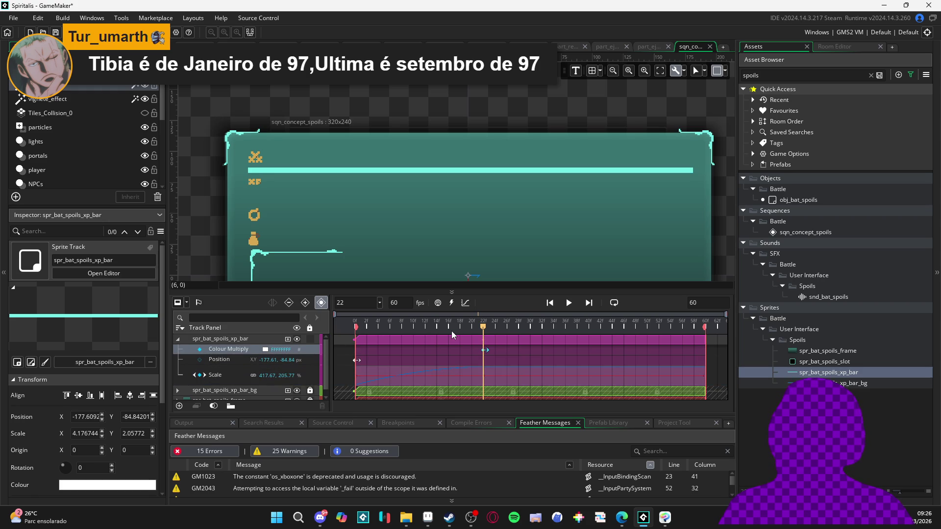
Duplicate the XP bar sprite as spr_bat_spoils_xp_bar_tet and open its image for editing.
click(836, 374)
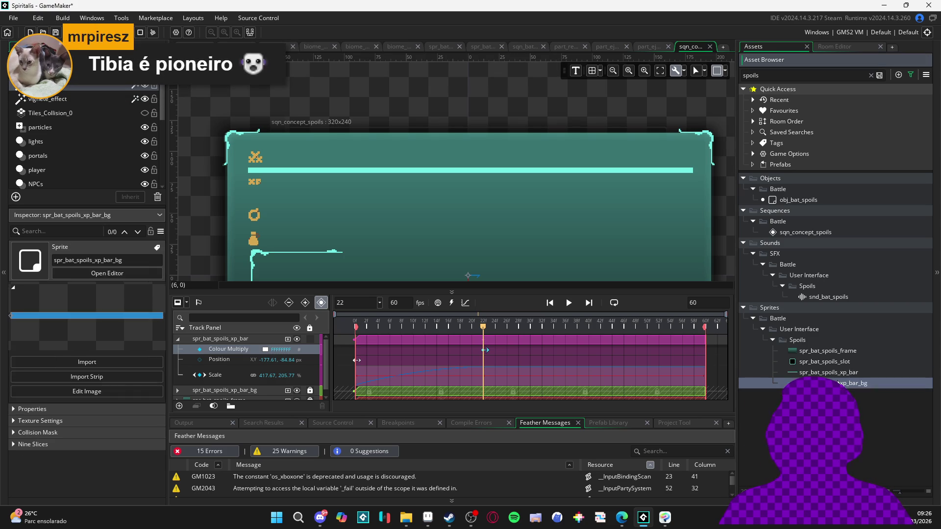
key(ctrl+d)
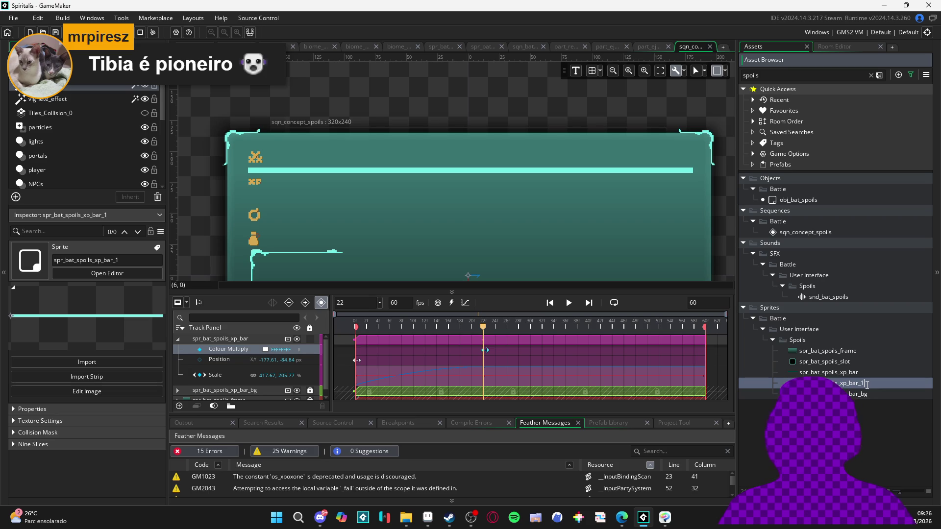
text(tet)
key(Return)
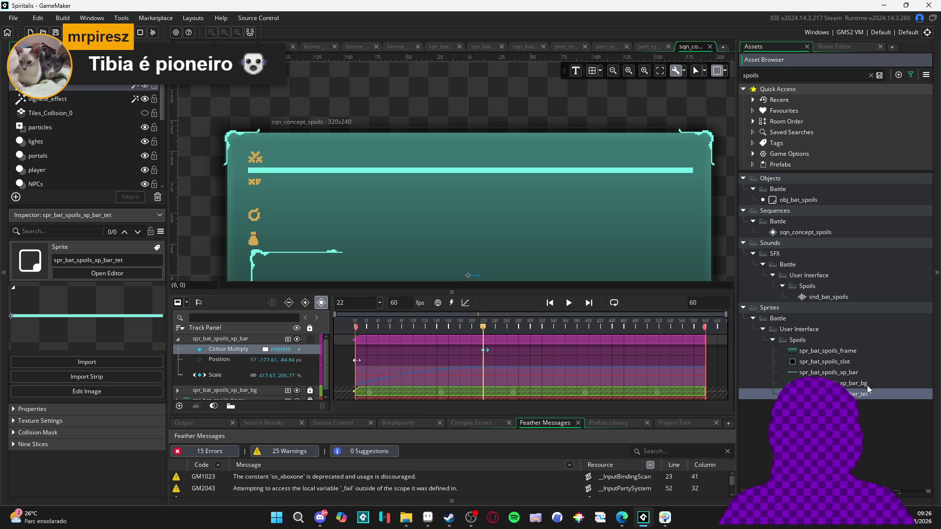
double_click(858, 393)
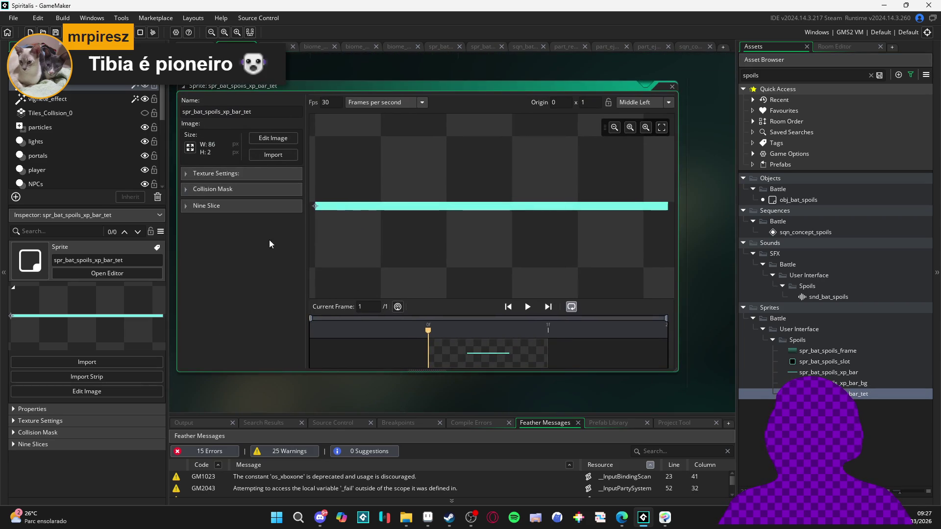
click(274, 140)
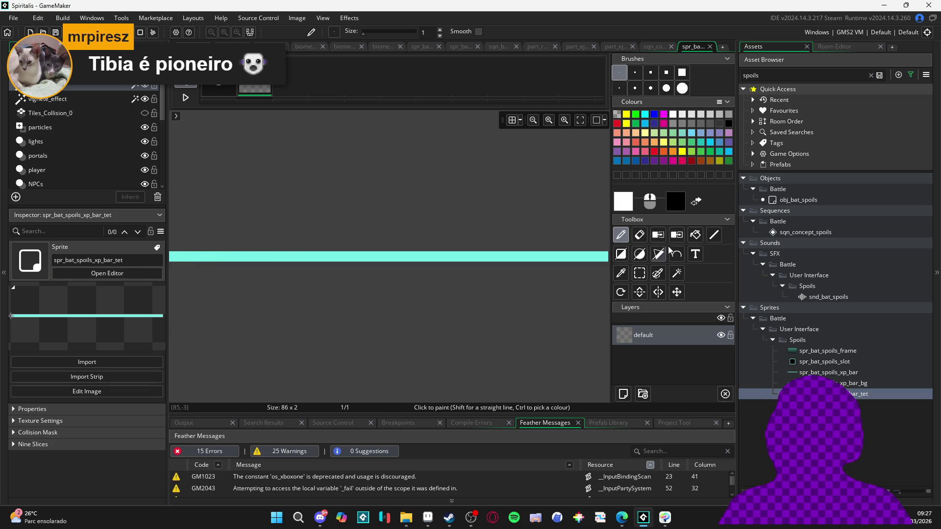
Fill the duplicate bar solid white, then open the original spr_bat_spoils_xp_bar sprite.
click(696, 235)
click(676, 115)
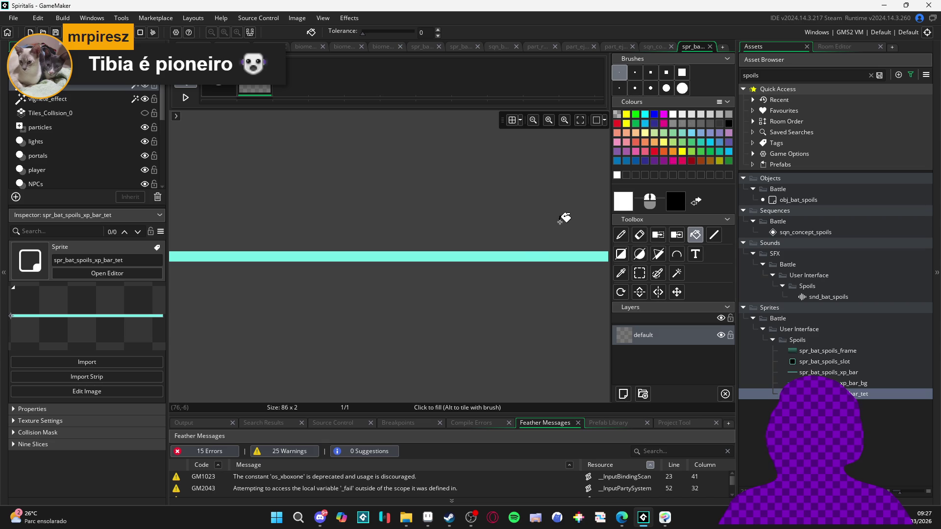
click(532, 255)
double_click(828, 372)
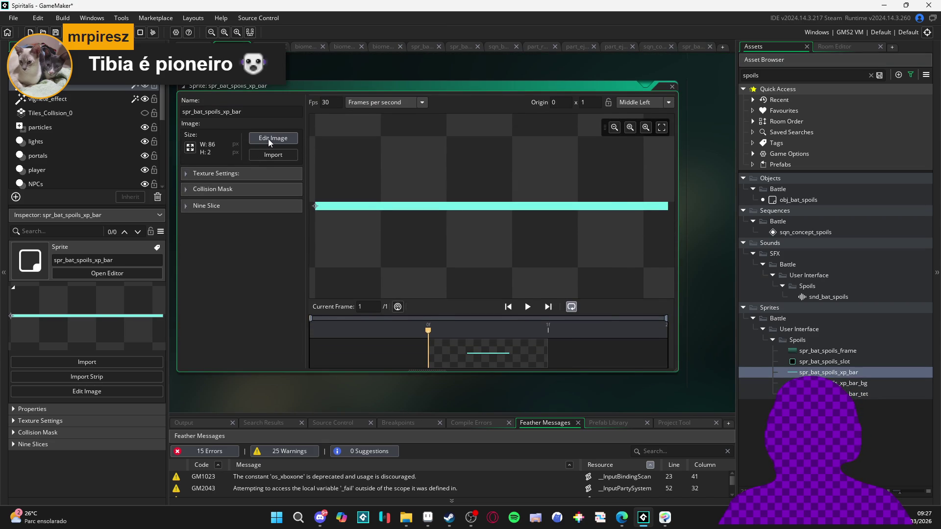
Sample the bar's cyan 73EFE8 as the primary colour, then close the sprite editors.
click(269, 139)
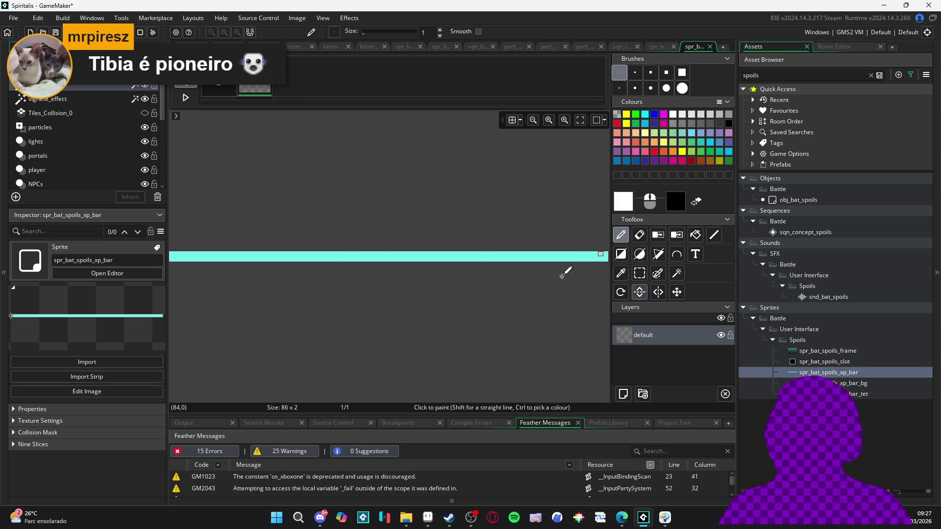
click(621, 273)
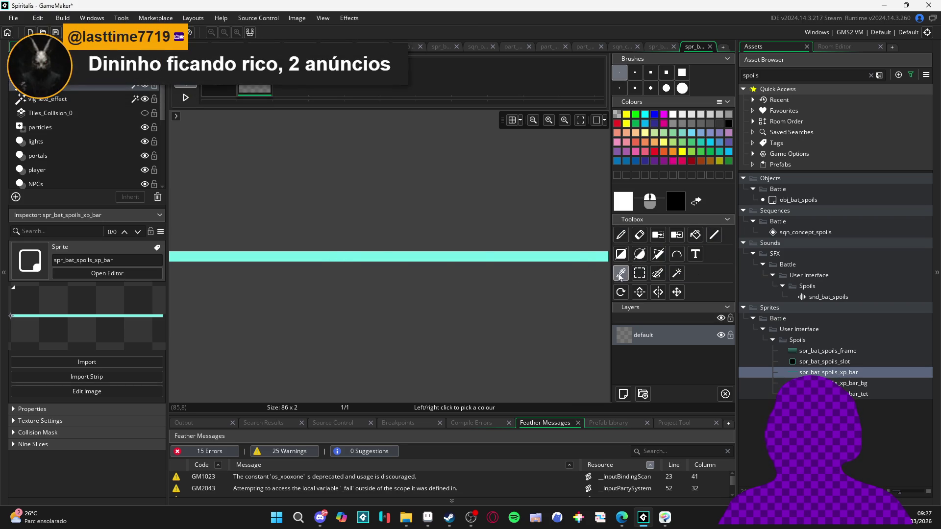
click(578, 255)
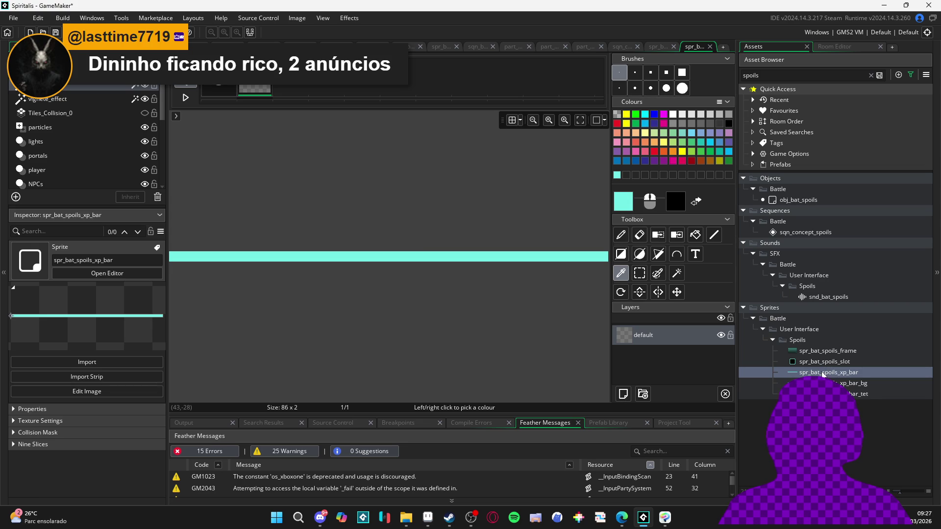
click(620, 205)
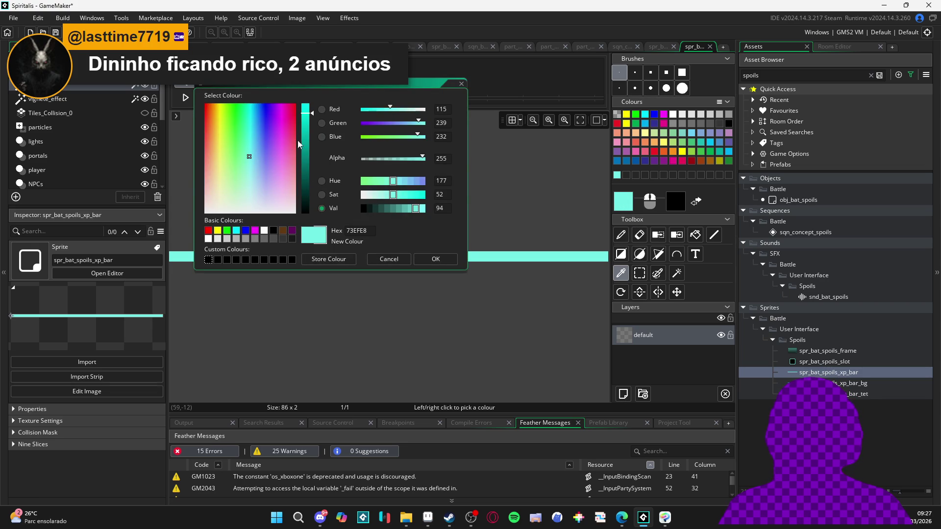
click(435, 261)
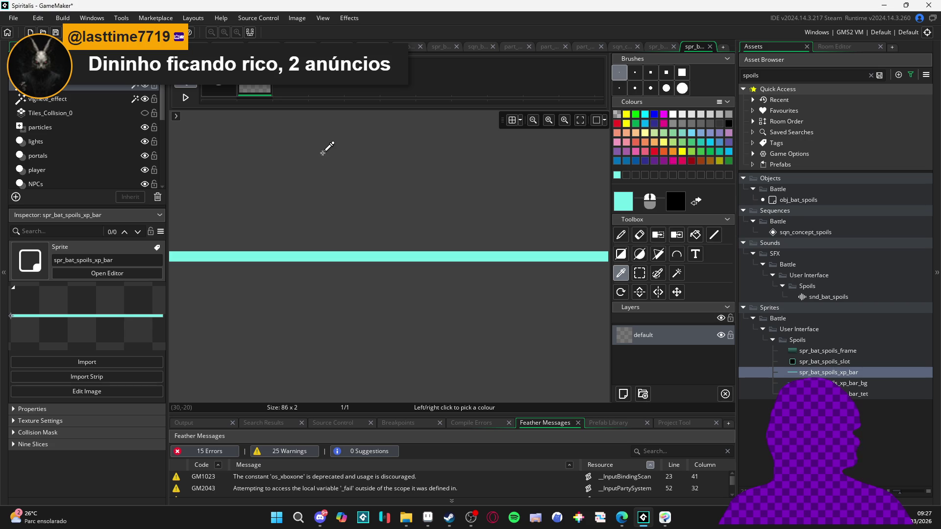
click(659, 46)
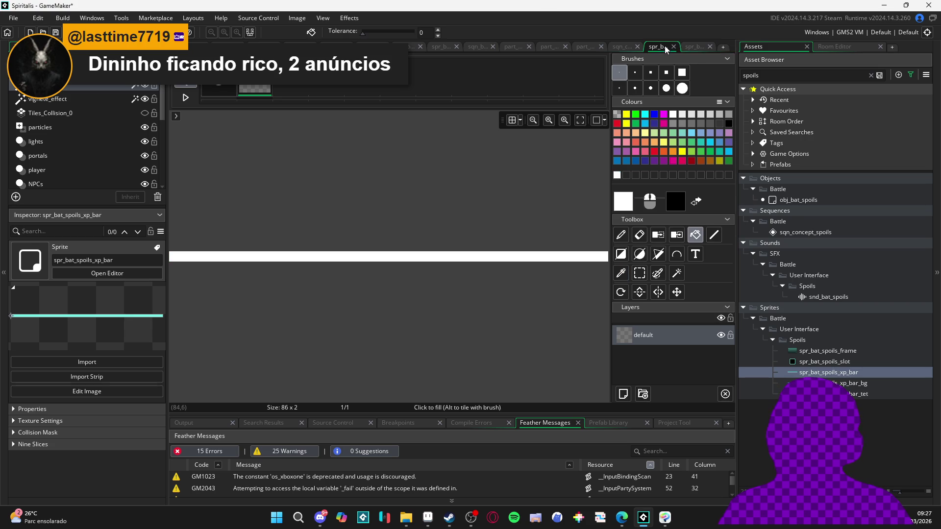
click(674, 46)
Close the open editor tabs to get back to sqn_concept_spoils.
click(674, 46)
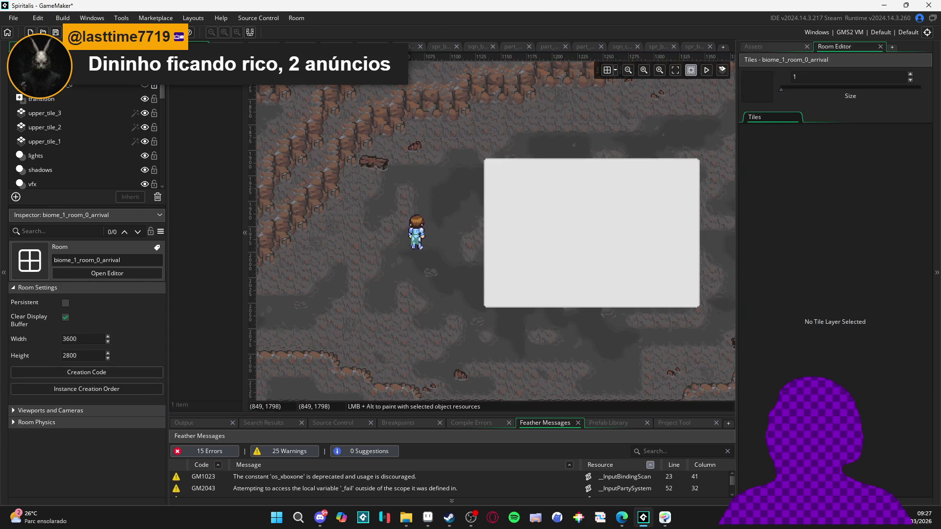
click(493, 47)
click(493, 47)
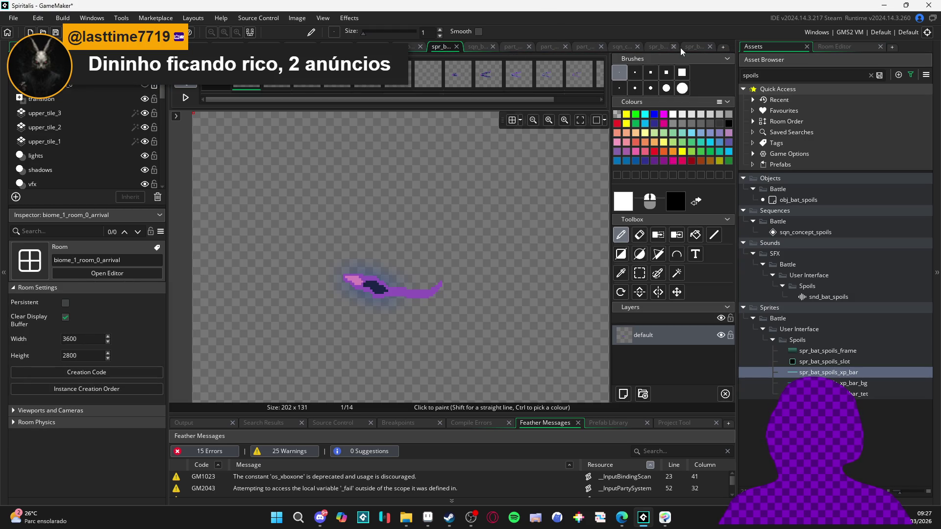
click(662, 49)
click(621, 49)
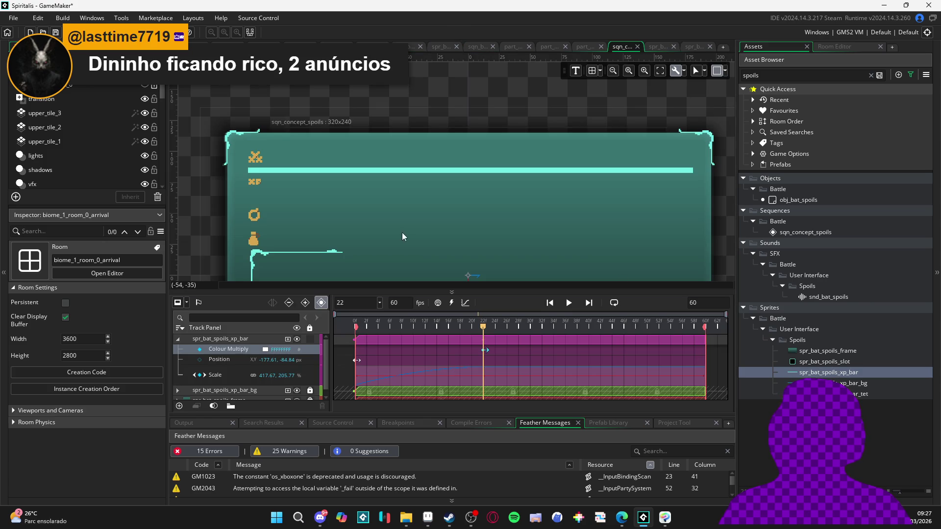
Add spr_bat_spoils_xp_bar_tet as a track at frame 0 with the XP bar's copied property tracks, then play.
drag(402, 237, 378, 191)
click(857, 394)
mouse_move(858, 393)
mouse_down()
mouse_move(451, 346)
mouse_move(490, 340)
mouse_up()
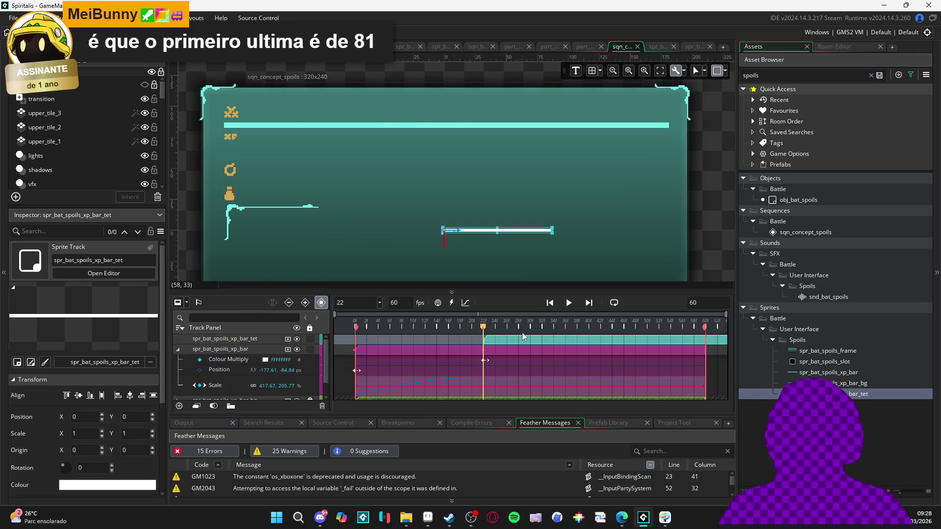
click(213, 349)
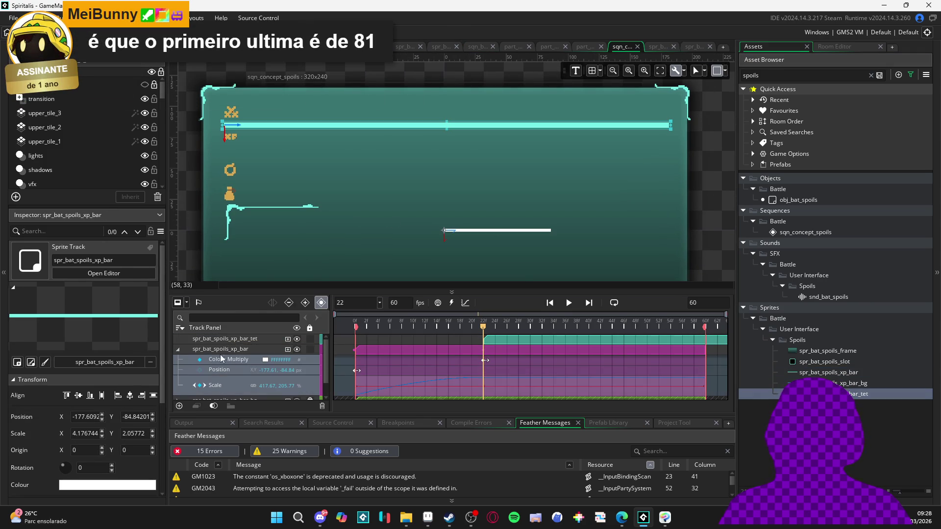
mouse_move(222, 340)
mouse_down()
mouse_move(210, 352)
mouse_move(230, 353)
mouse_up()
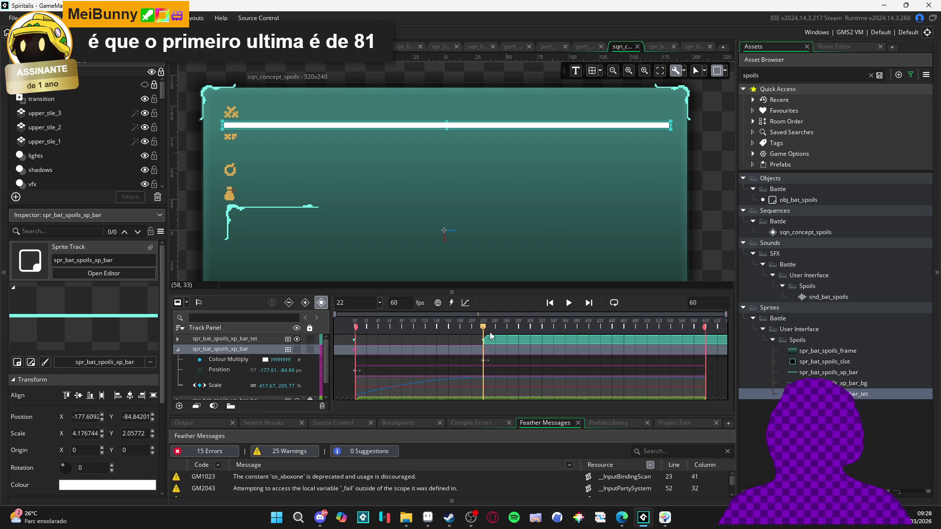
drag(499, 338, 372, 338)
click(523, 381)
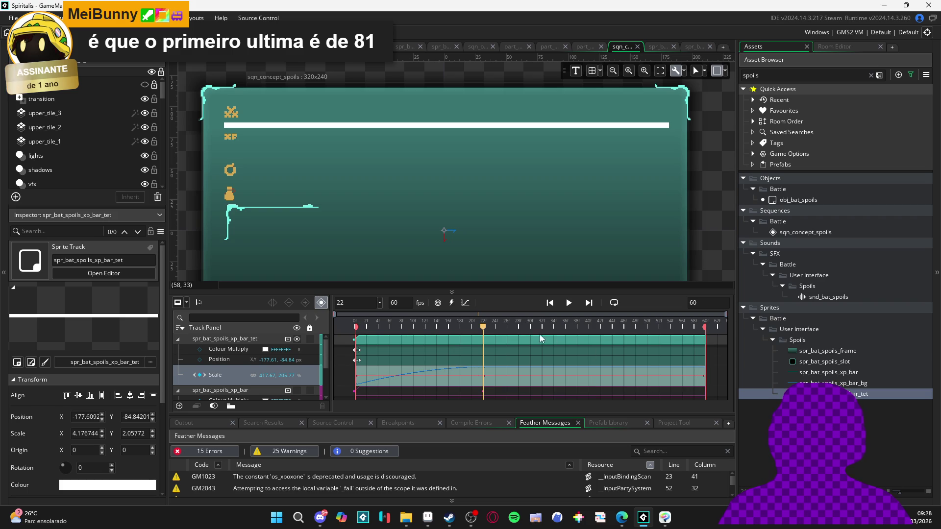
key(space)
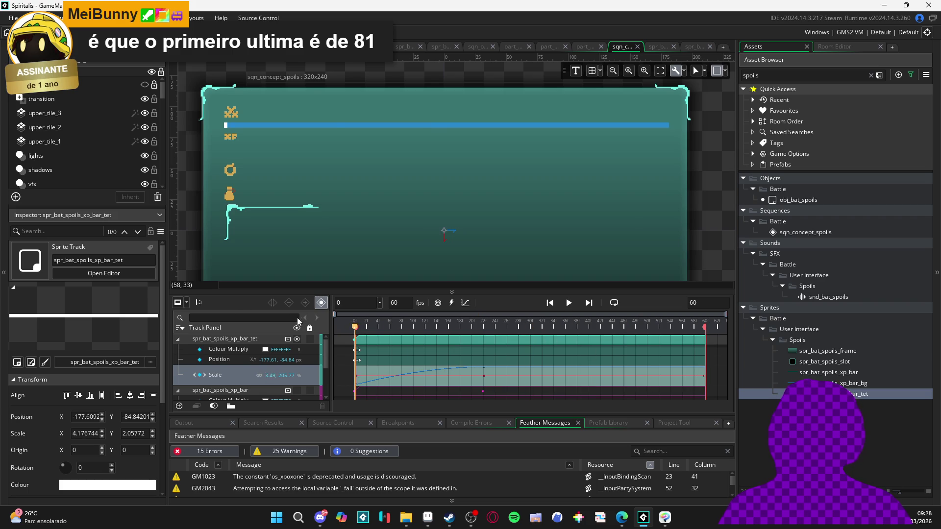
Set the bar_tet Colour Multiply at frame 0 to cyan FF73EFE8.
key(space)
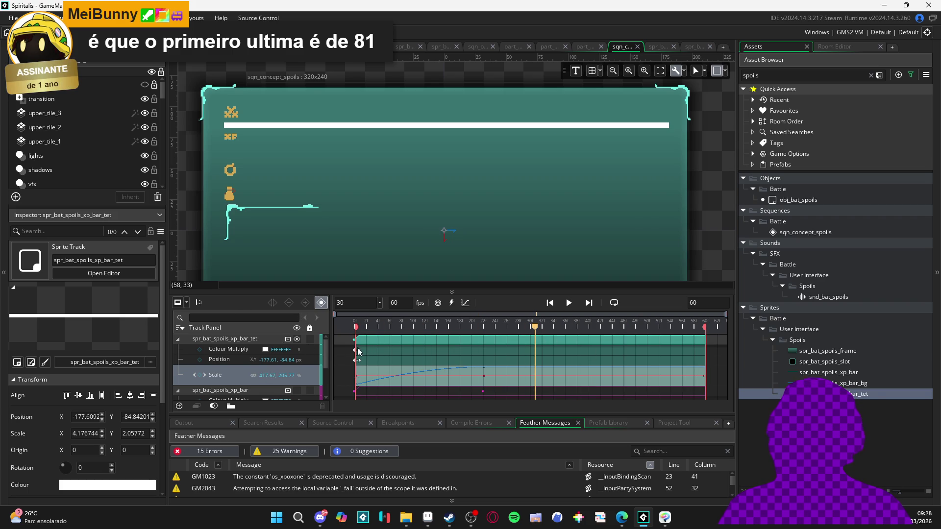
click(356, 350)
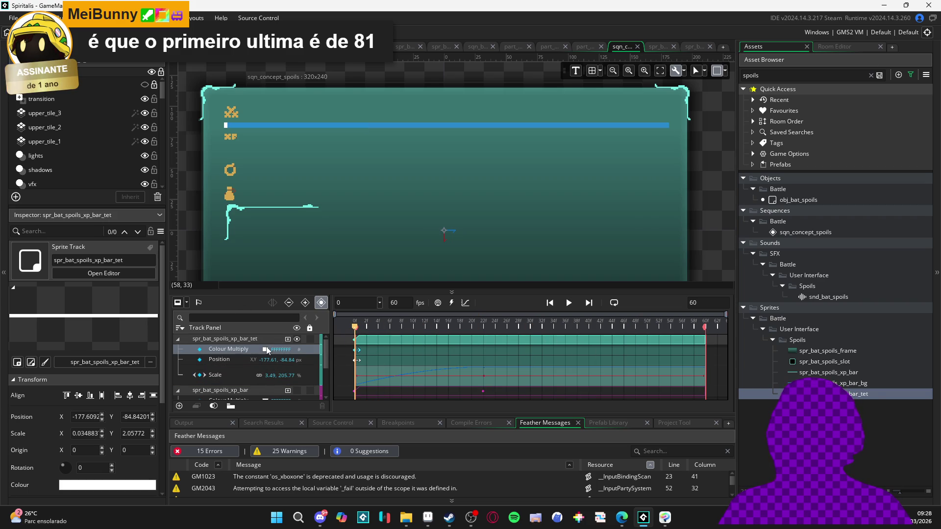
click(269, 352)
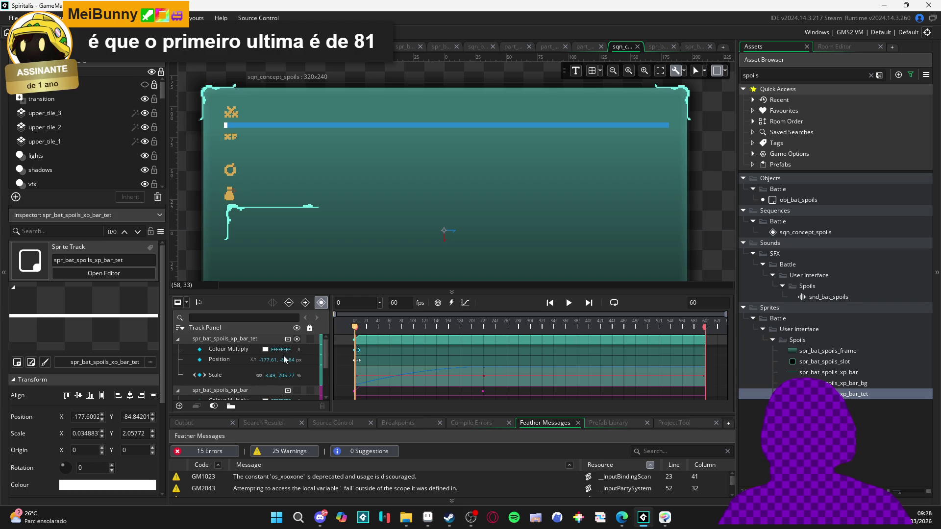
click(264, 351)
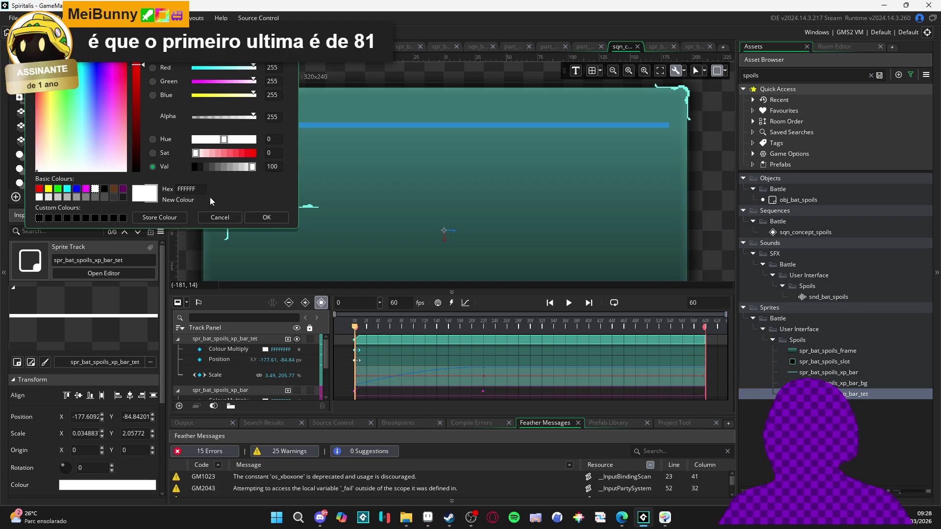
click(272, 220)
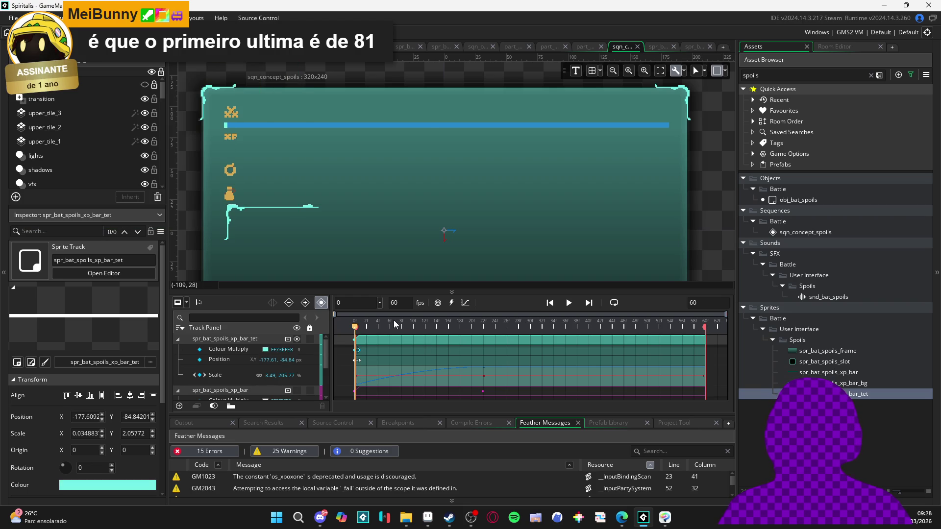
Add Colour Multiply keyframes at frames 22 and 21.
mouse_move(363, 326)
mouse_down()
mouse_move(510, 327)
mouse_move(317, 324)
mouse_move(484, 330)
mouse_up()
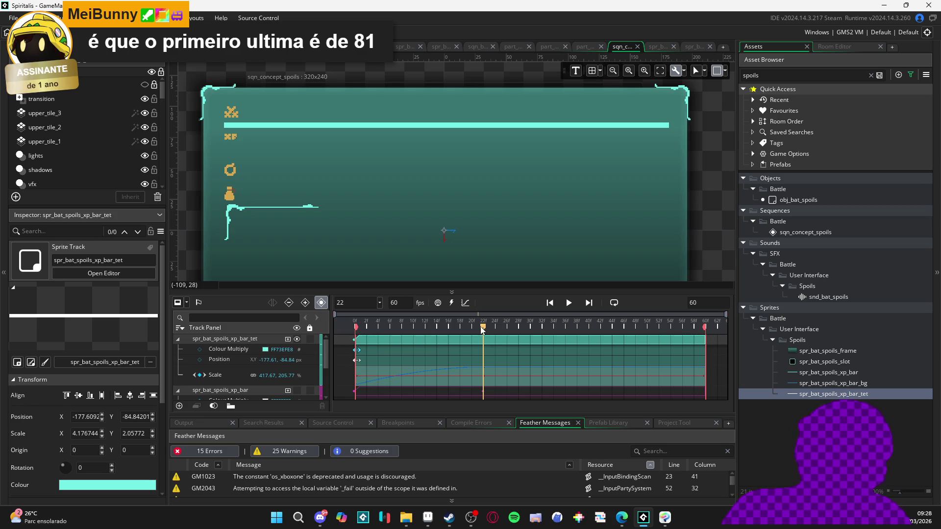
click(199, 348)
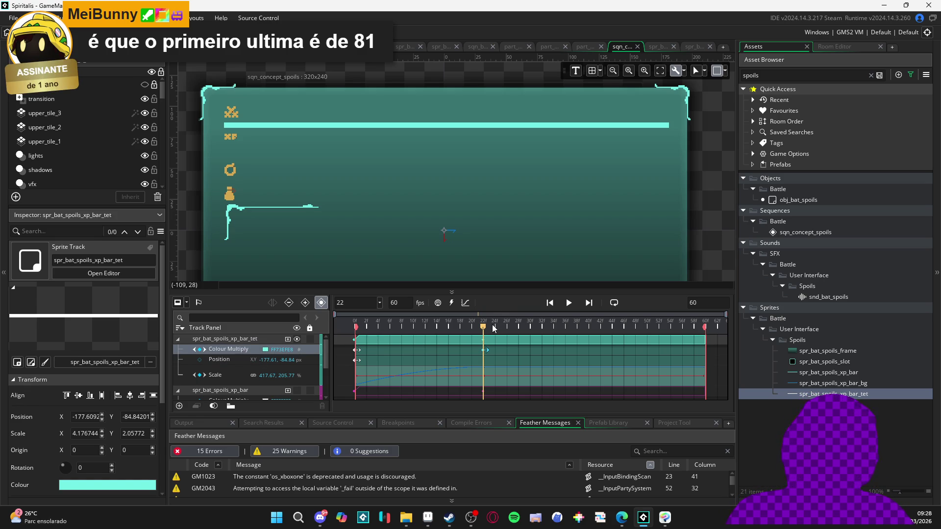
drag(488, 329, 479, 330)
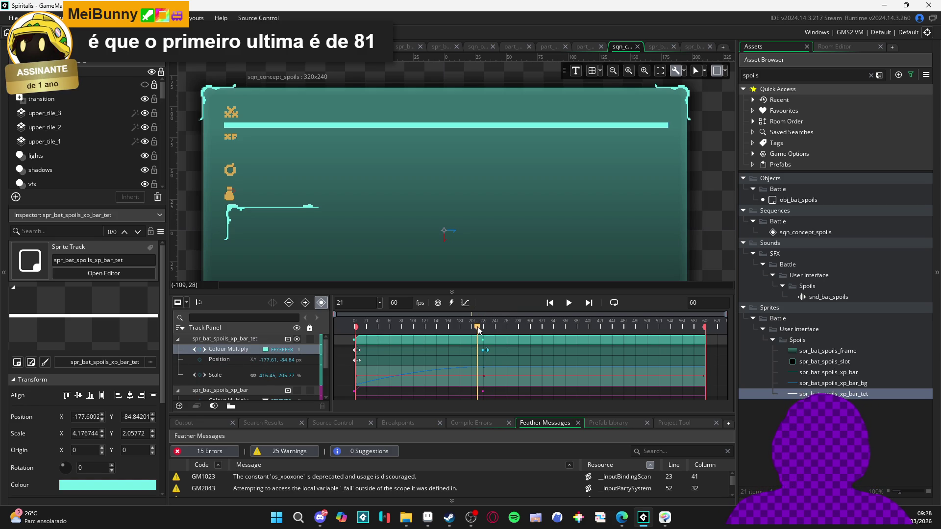
click(200, 349)
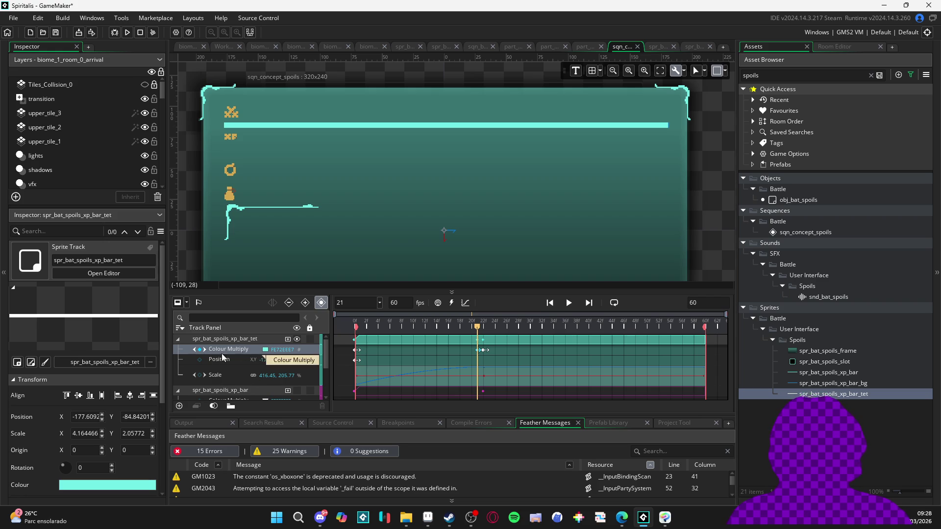
Try pale pink and white Colour Multiply tints for frames 21 and 22.
click(265, 350)
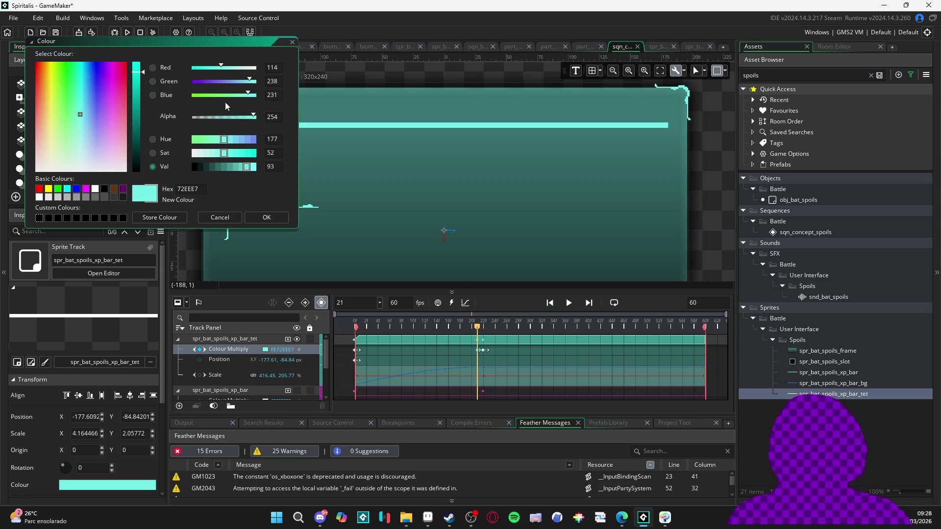
drag(252, 72, 256, 70)
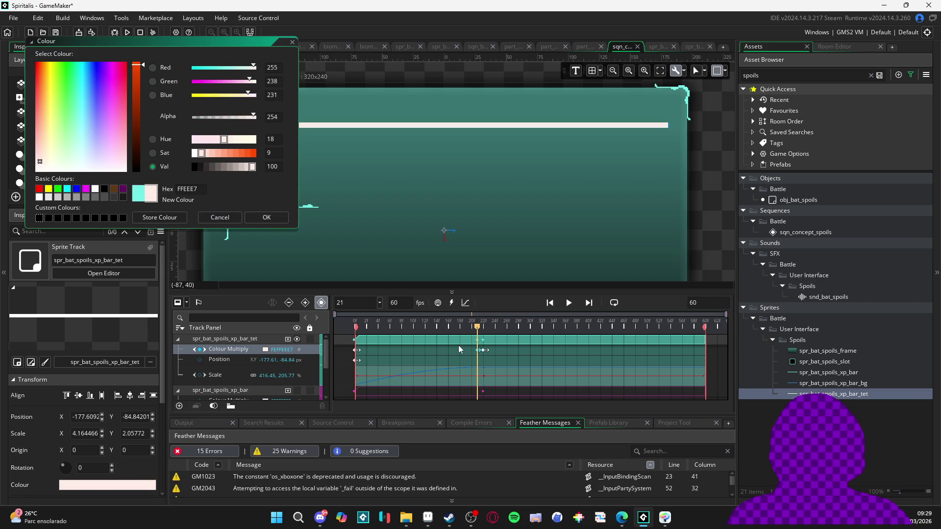
click(215, 218)
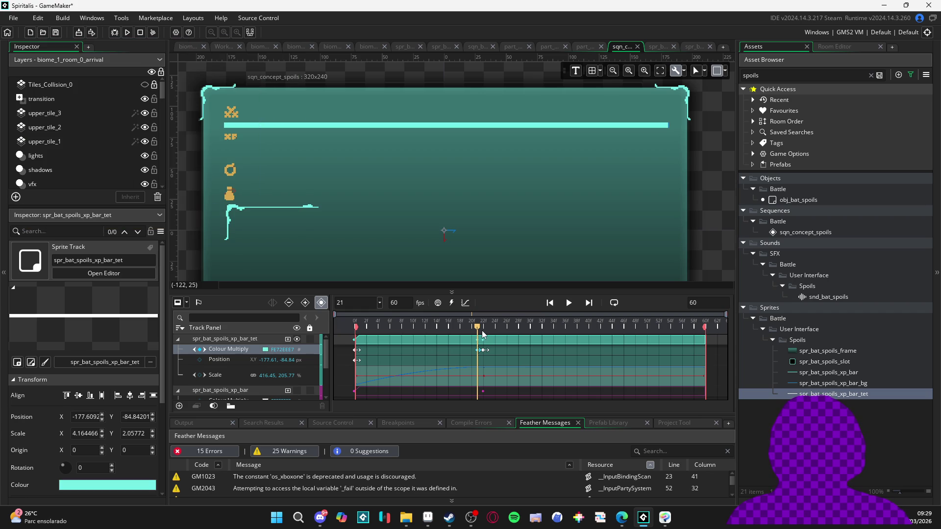
drag(481, 335, 486, 334)
click(265, 349)
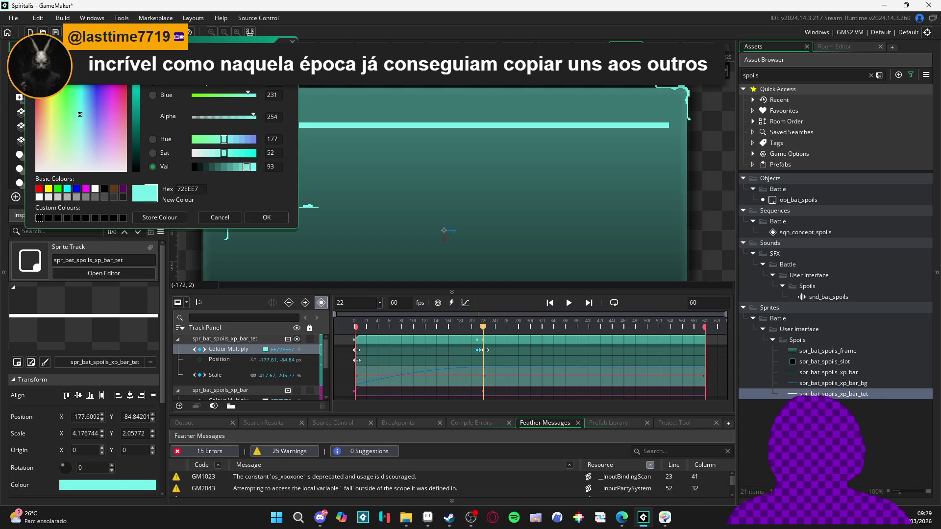
click(40, 161)
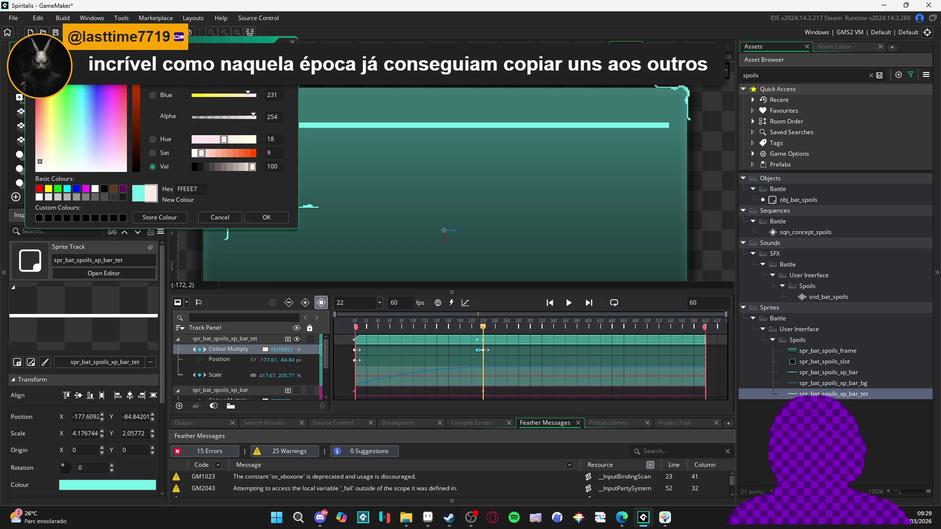
drag(250, 93, 256, 94)
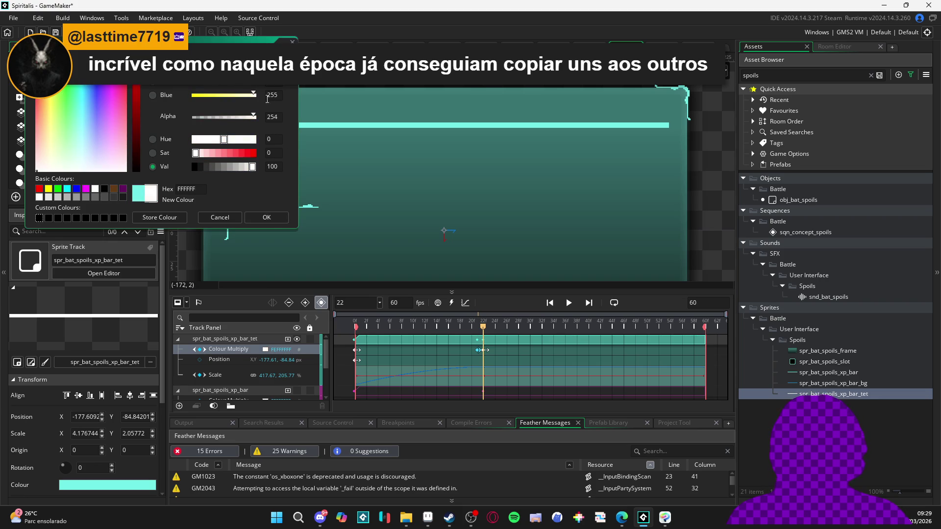
click(267, 217)
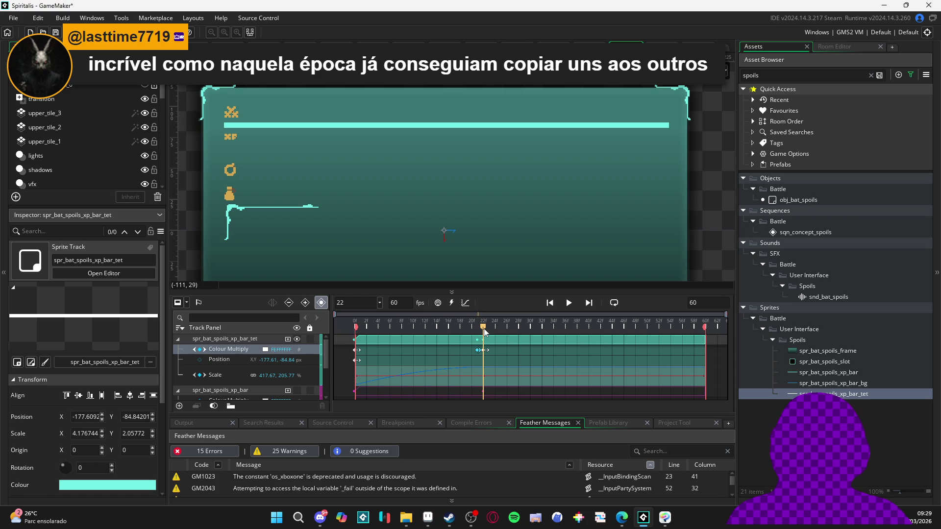
Undo and reapply the cyan tint at frame 22, comparing it against frame 21.
mouse_move(485, 331)
mouse_down()
mouse_move(470, 330)
mouse_move(500, 331)
mouse_move(485, 330)
mouse_up()
key(ctrl+z)
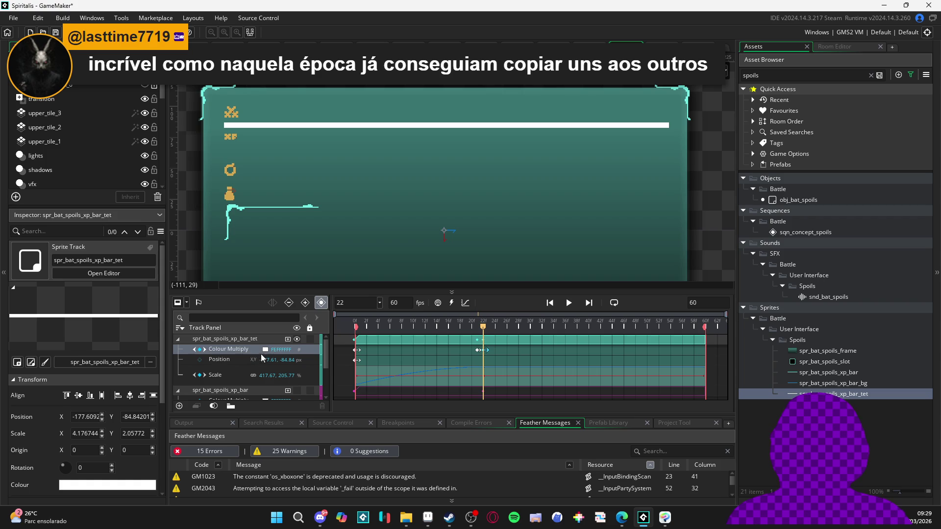
click(265, 350)
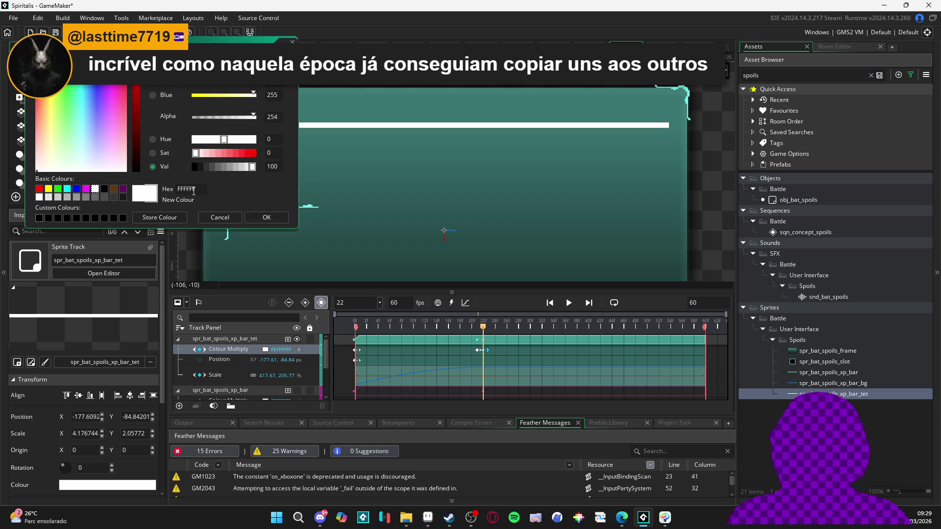
click(272, 220)
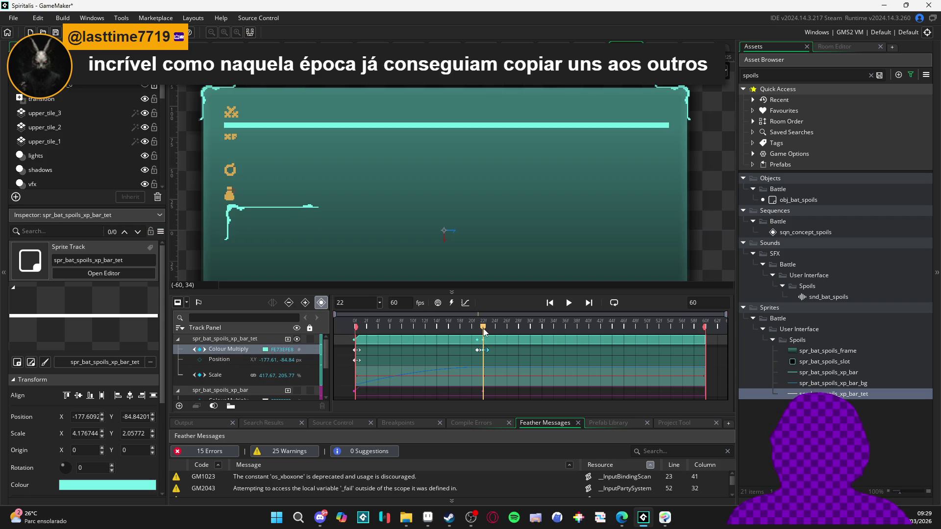
drag(484, 333, 477, 333)
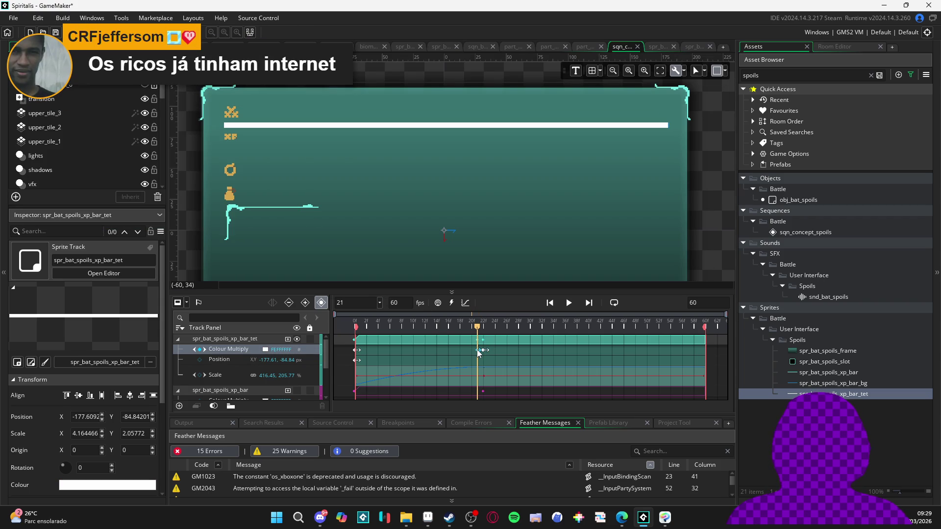
click(265, 350)
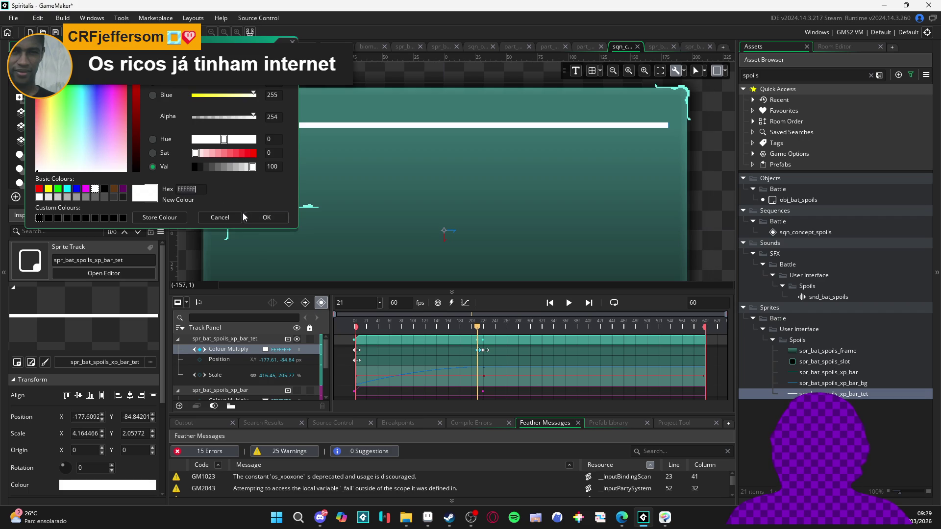
click(257, 219)
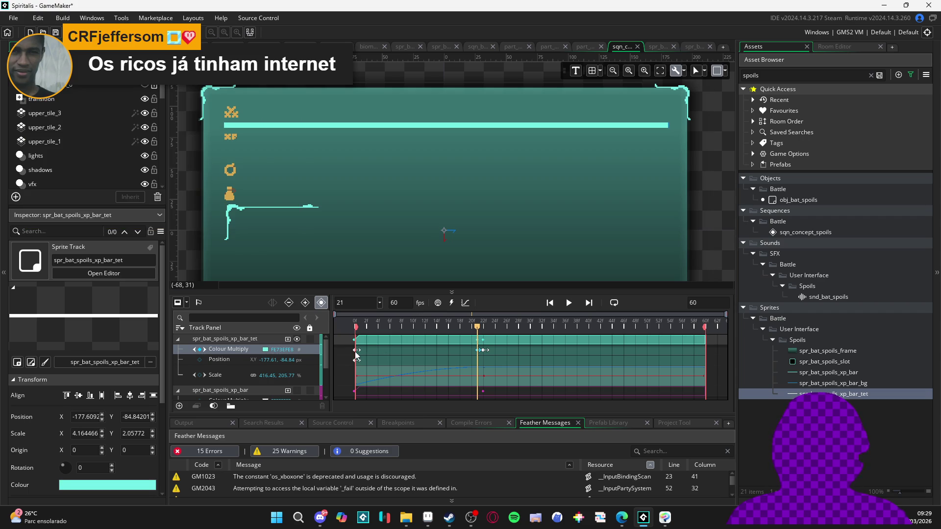
key(Left)
key(Right)
key(Right)
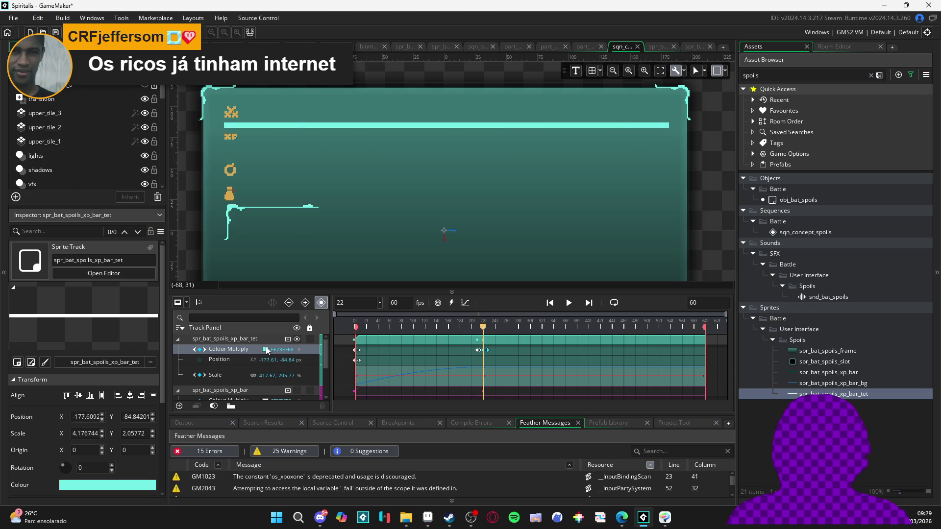
Set the frame-22 Colour Multiply to a pale near-white FFEFE8 flash and preview playback.
click(266, 350)
drag(211, 53, 256, 52)
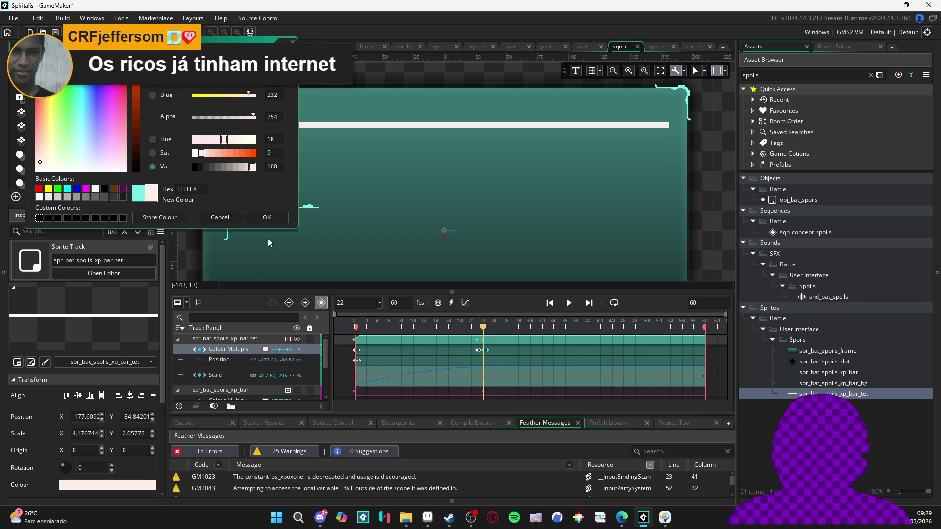
key(Return)
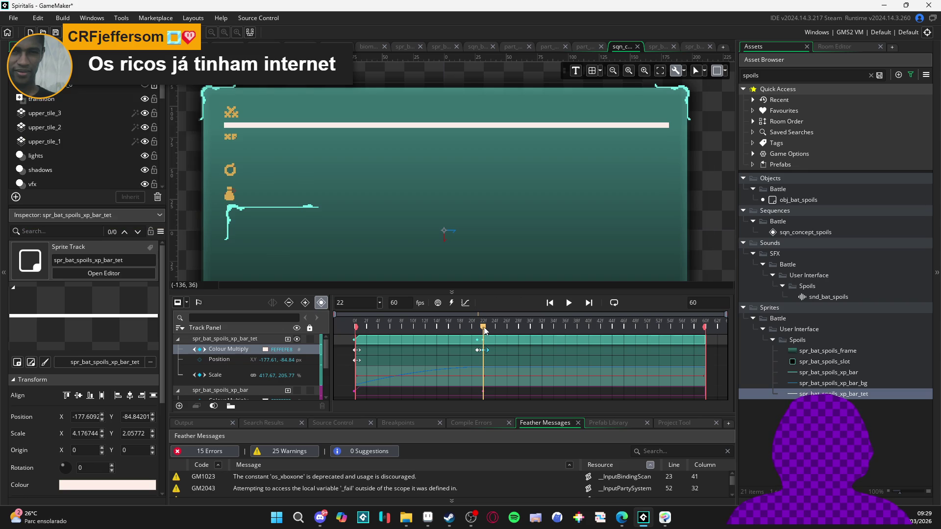
key(space)
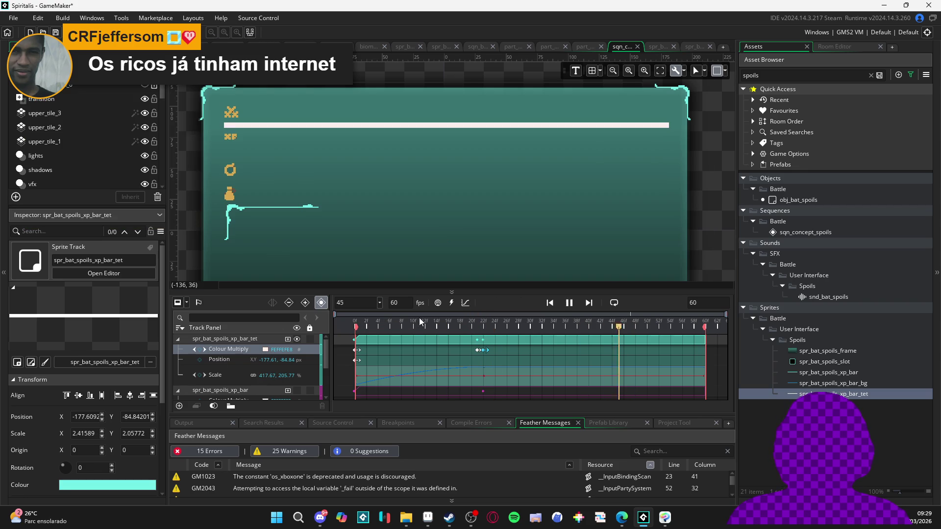
click(486, 324)
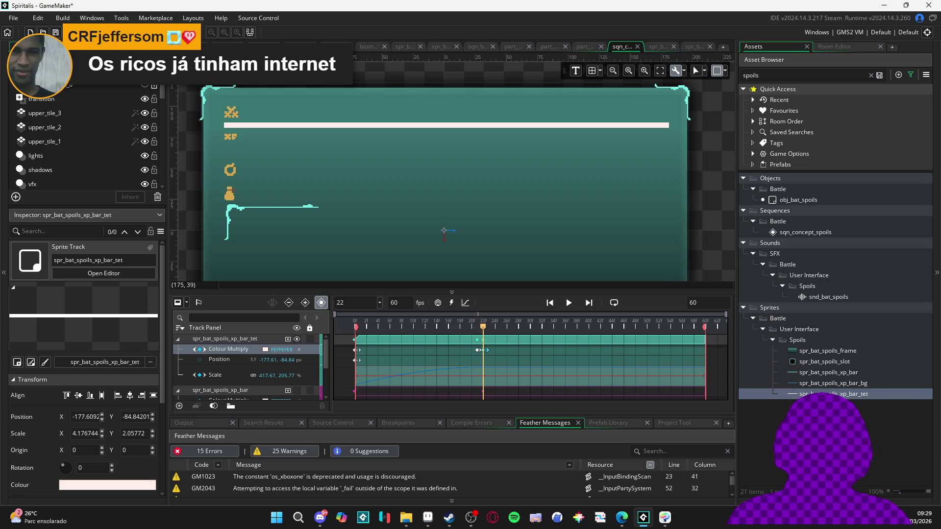
Open the spr_bat_spoils_xp_bar_tet sprite's image for editing in Aseprite.
right_click(808, 393)
click(815, 261)
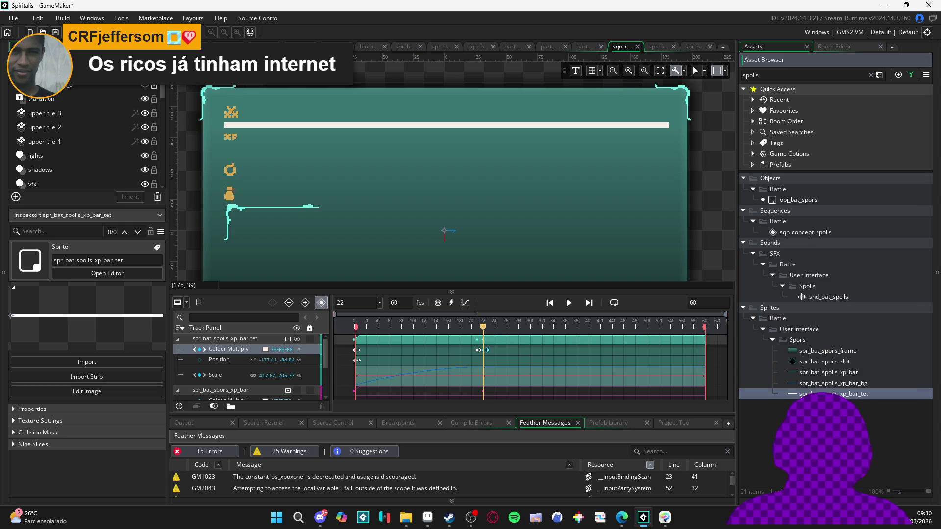
click(263, 140)
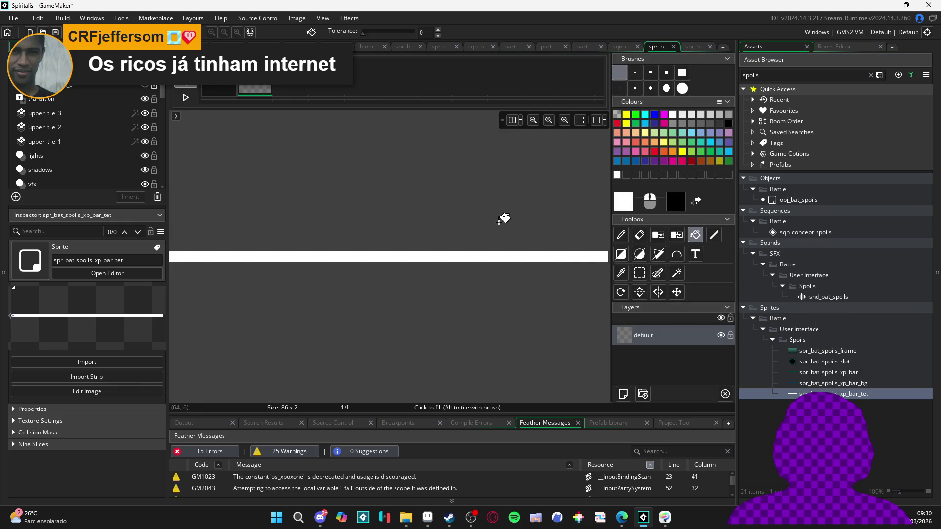
click(428, 517)
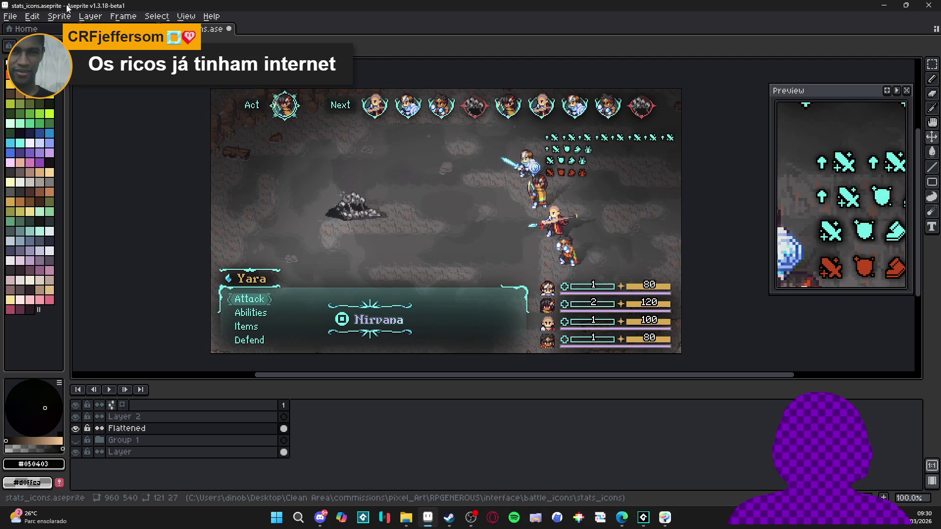
Create a new 86x2 sprite and enlarge its canvas to 110x20.
click(9, 16)
click(22, 28)
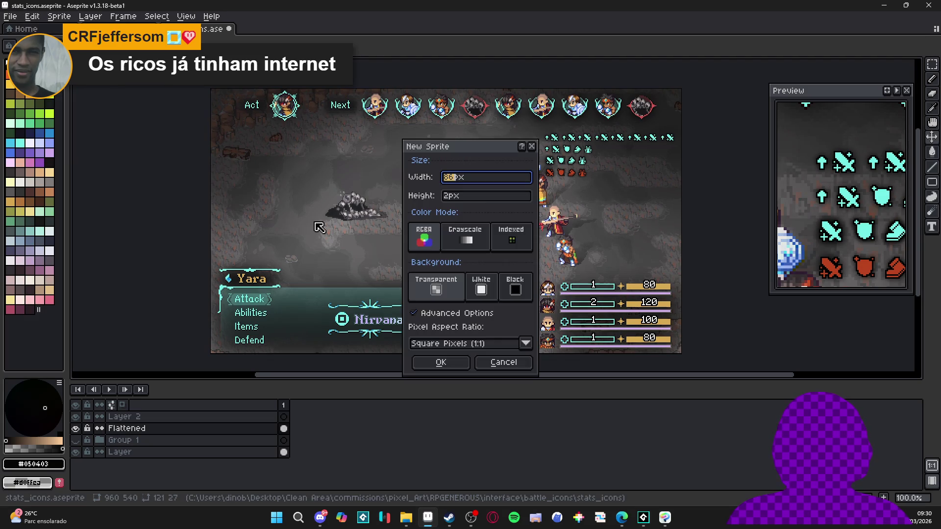
click(441, 362)
scroll(495, 232, up, 5)
key(ctrl+alt+c)
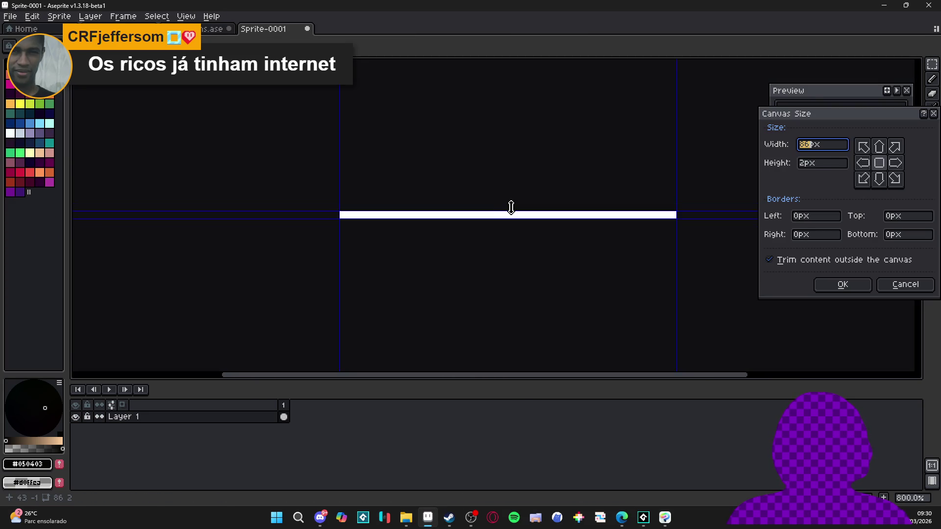
drag(510, 208, 511, 177)
drag(675, 234, 724, 233)
click(835, 285)
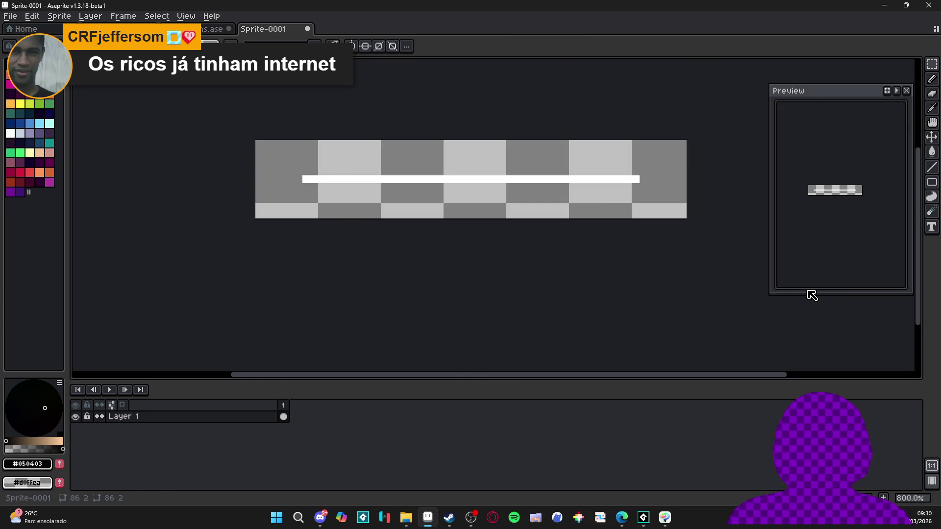
Apply the blur-5x5 convolution matrix to the white line.
key(F9)
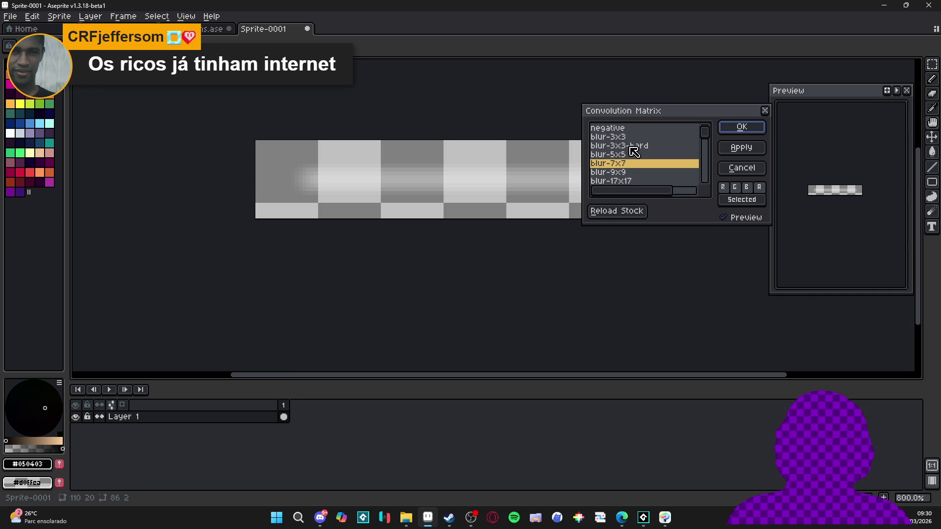
click(633, 137)
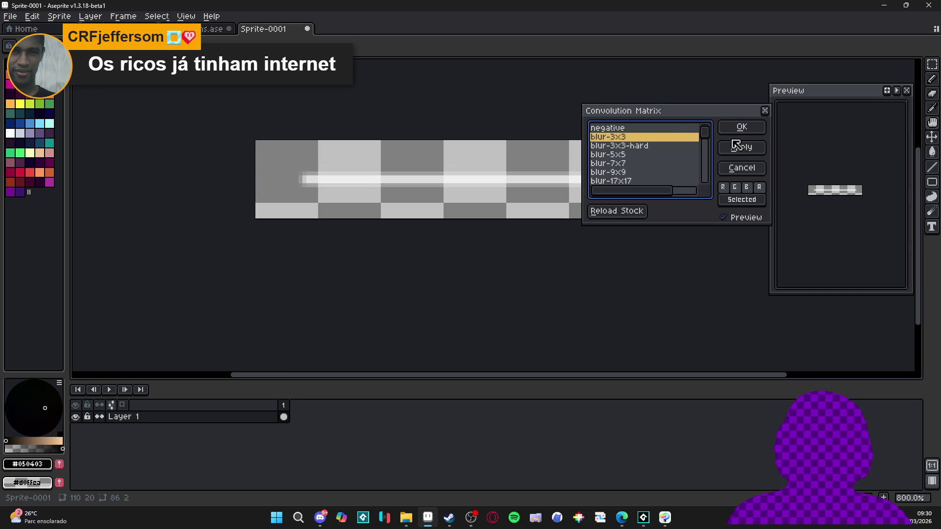
click(631, 149)
click(633, 155)
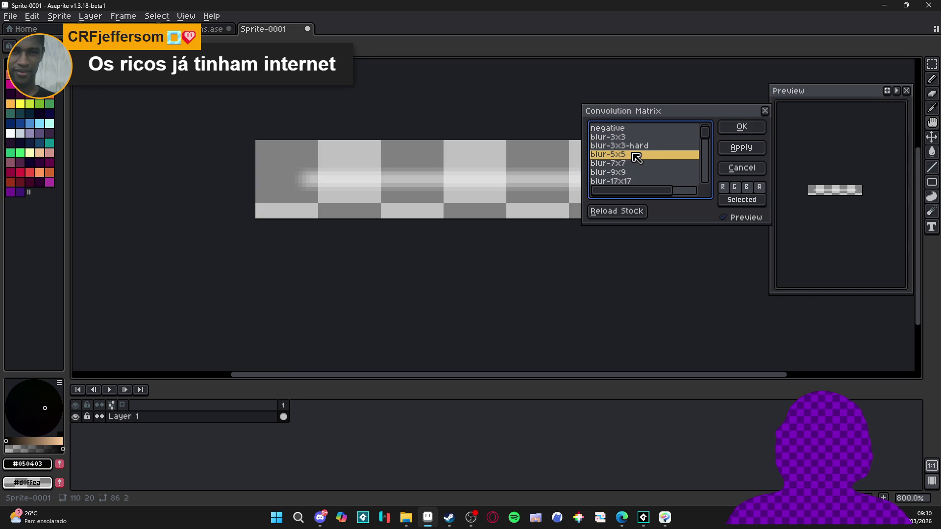
click(725, 128)
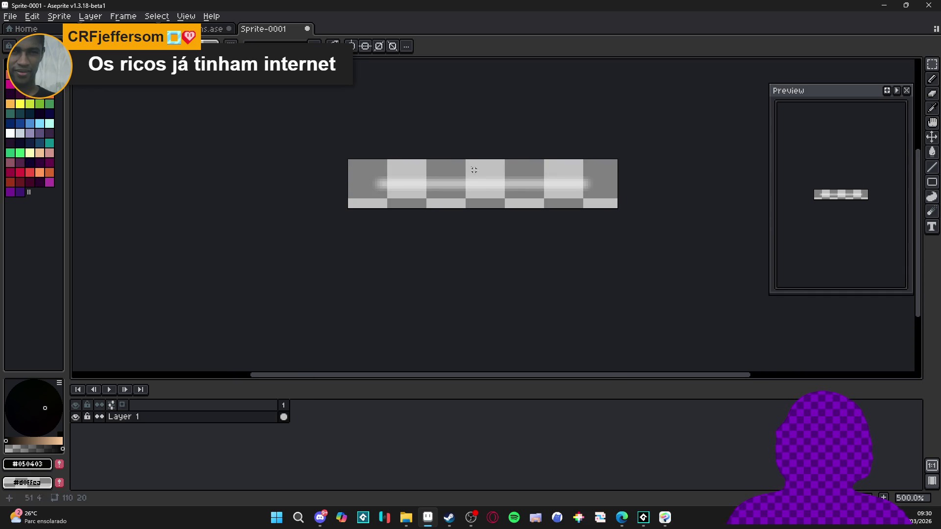
Trim the sprite to the 90x6 glow bar and copy it.
click(60, 16)
click(105, 122)
key(ctrl+a)
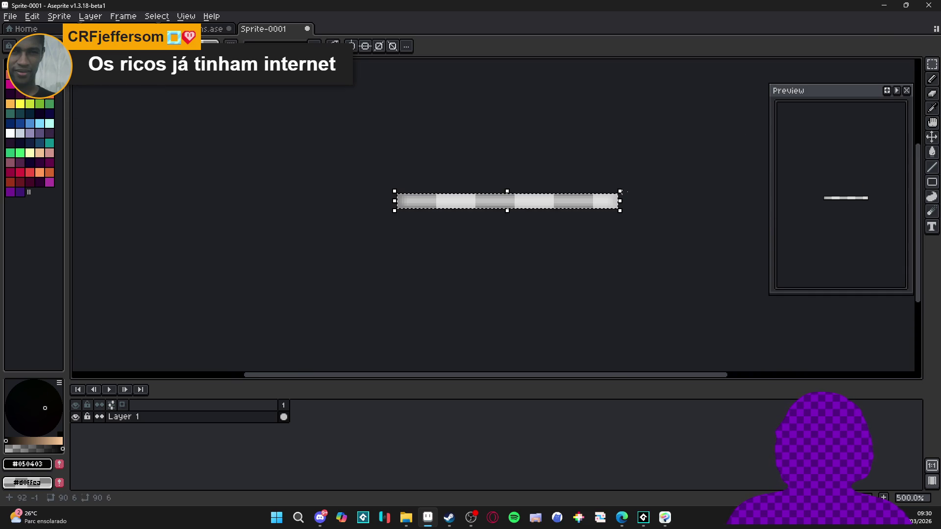
key(ctrl+c)
key(alt+Tab)
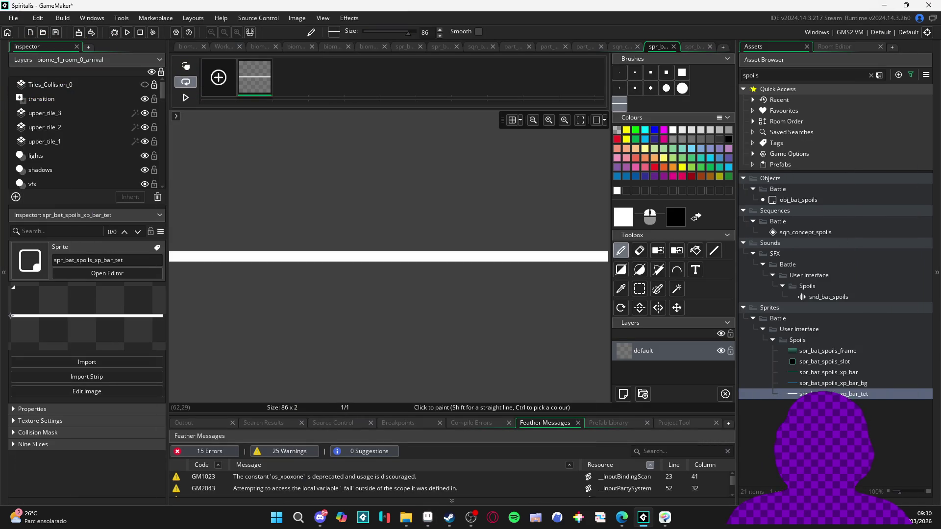
Duplicate spr_bat_spoils_xp_bar_tet as spr_bat_spoils_xp_bar_blured and open it in the sprite editor.
click(809, 342)
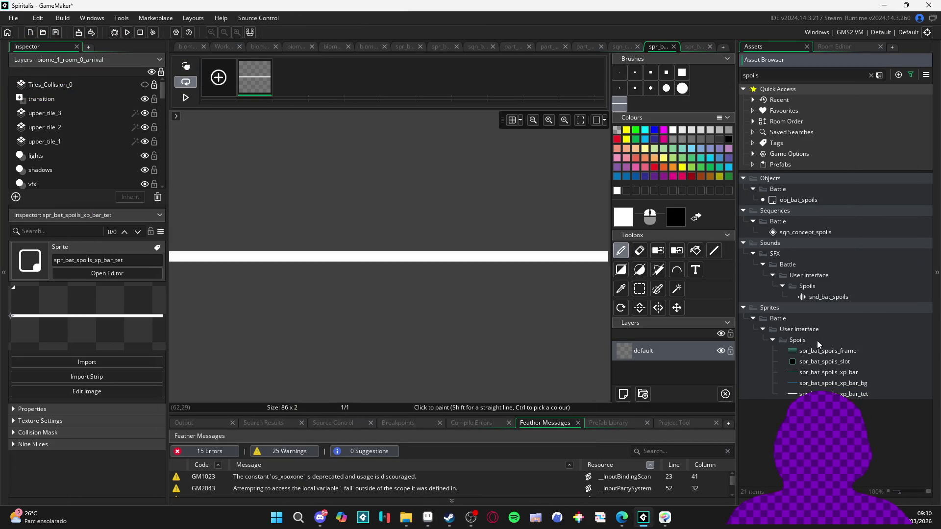
click(823, 394)
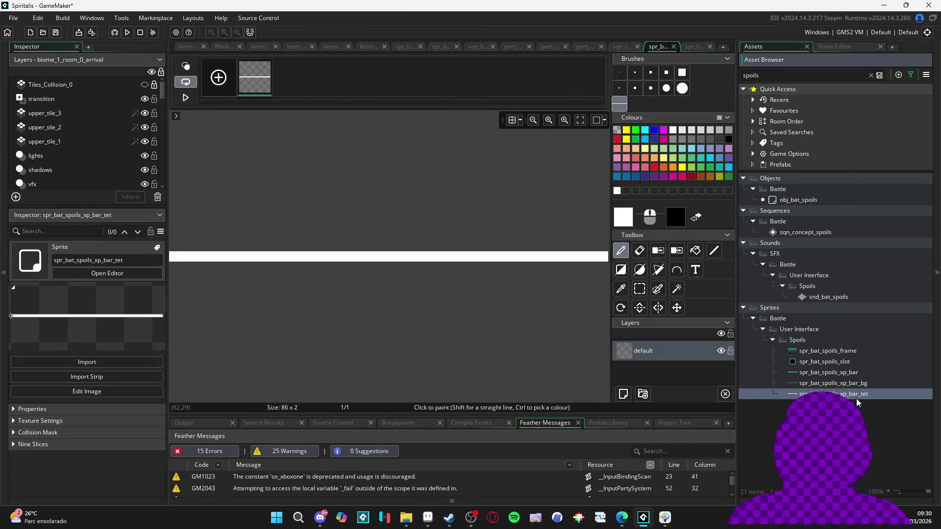
key(ctrl+d)
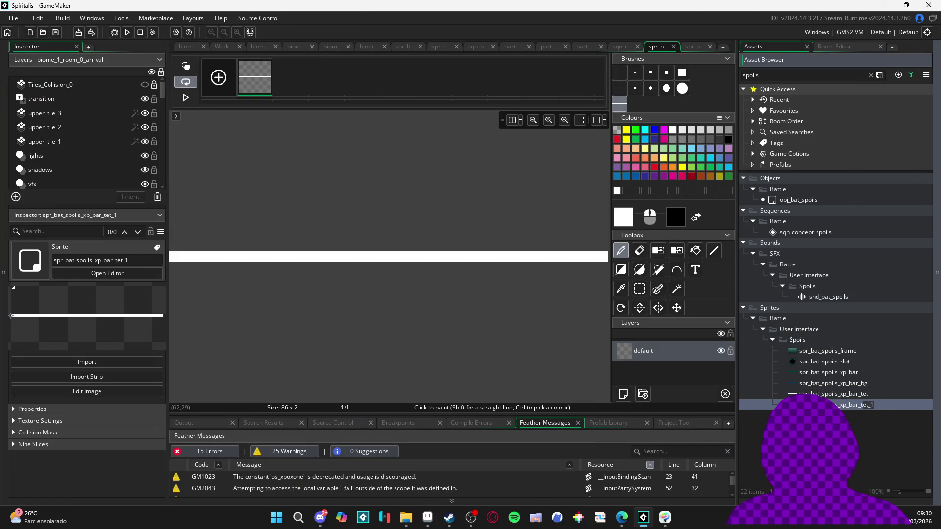
key(BackSpace)
key(BackSpace)
key(BackSpace)
text(blure)
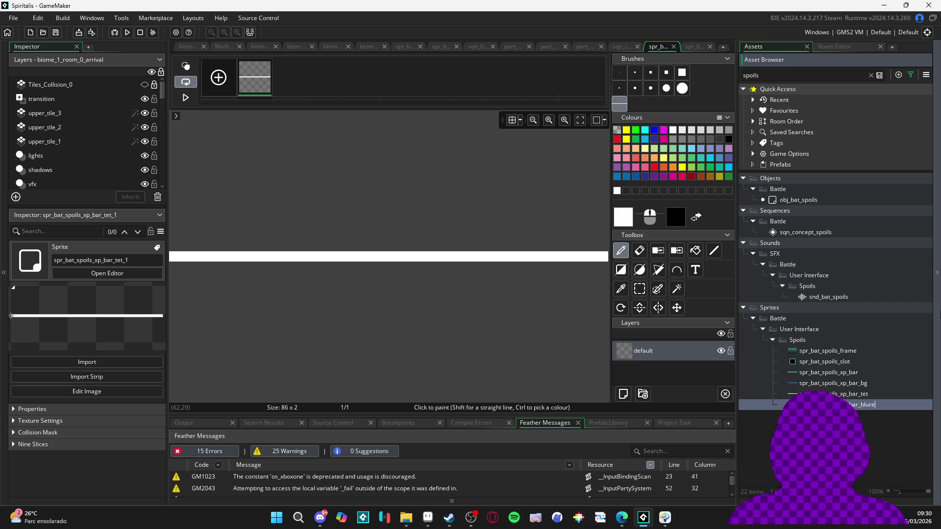
text(d)
key(Return)
double_click(894, 395)
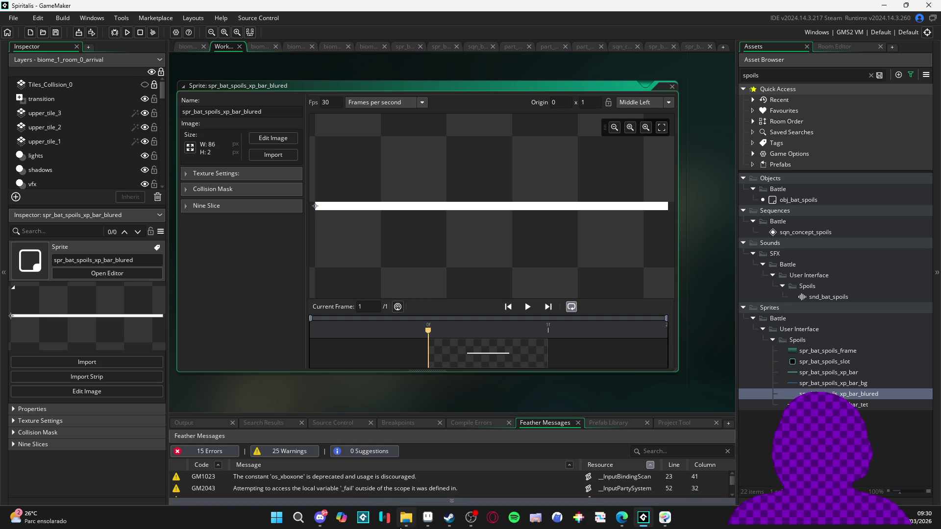
click(416, 481)
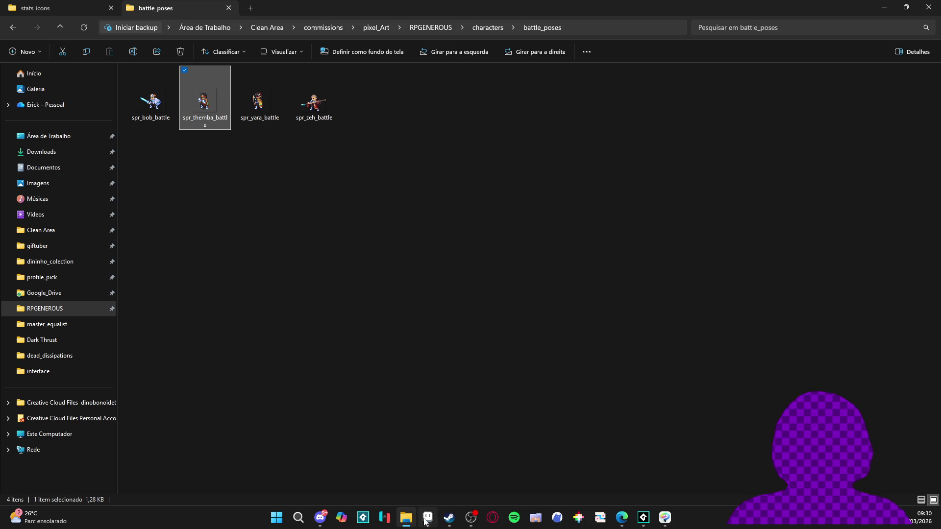
Start saving the glow bar as a PNG inside the interface > spoils folder.
click(428, 517)
click(10, 16)
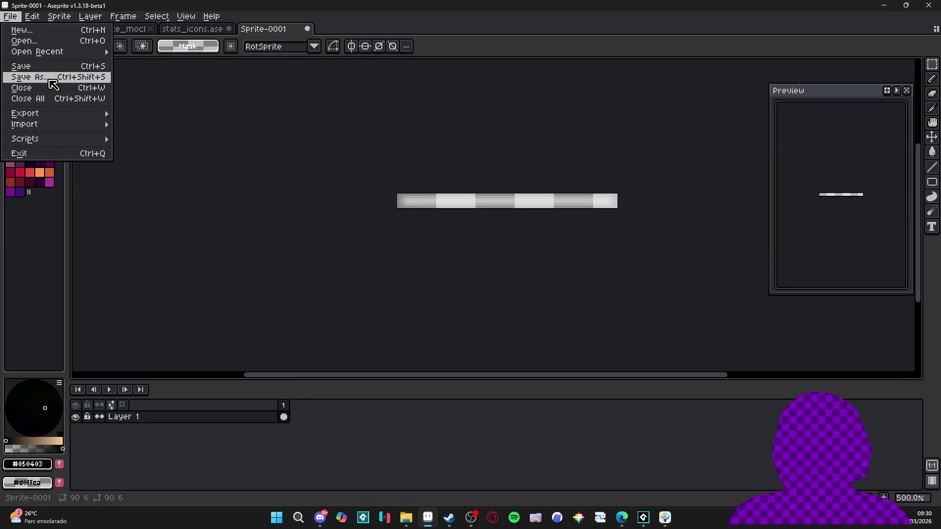
click(22, 77)
click(590, 447)
click(601, 382)
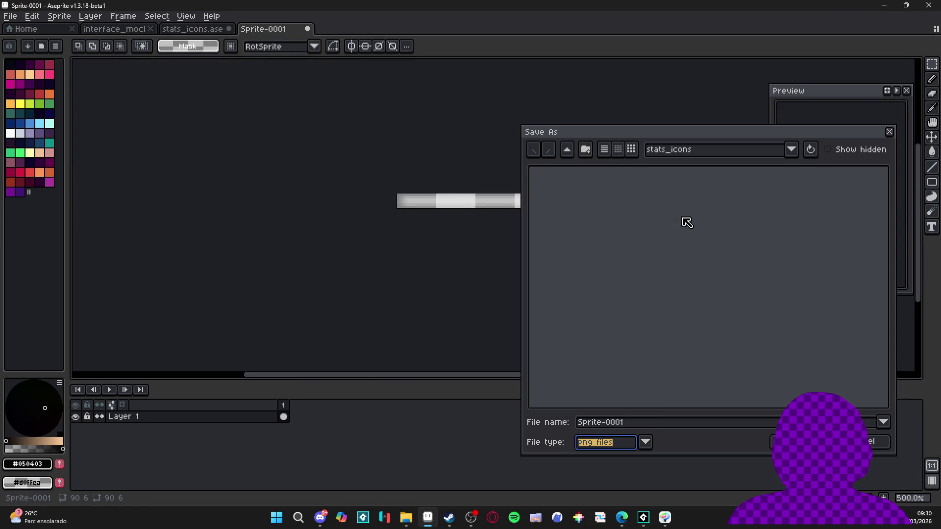
click(569, 151)
click(569, 151)
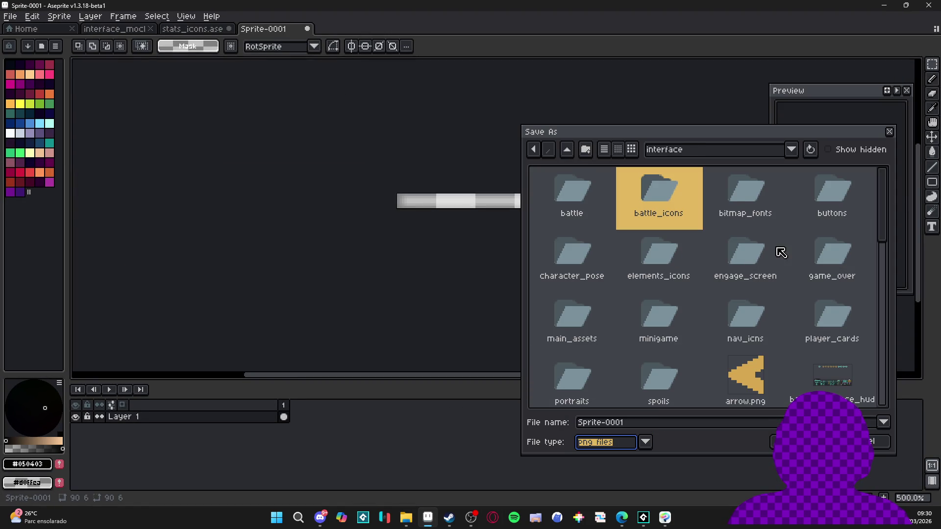
click(572, 196)
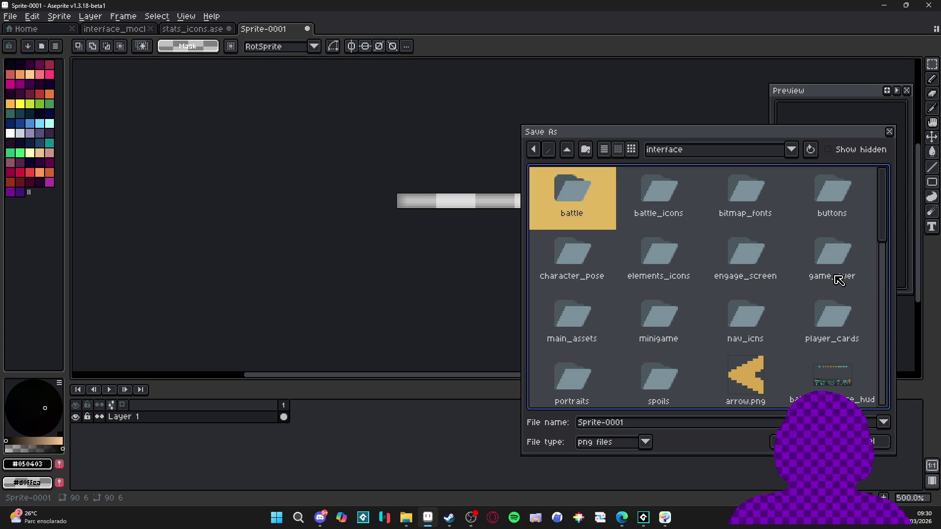
click(691, 369)
double_click(660, 382)
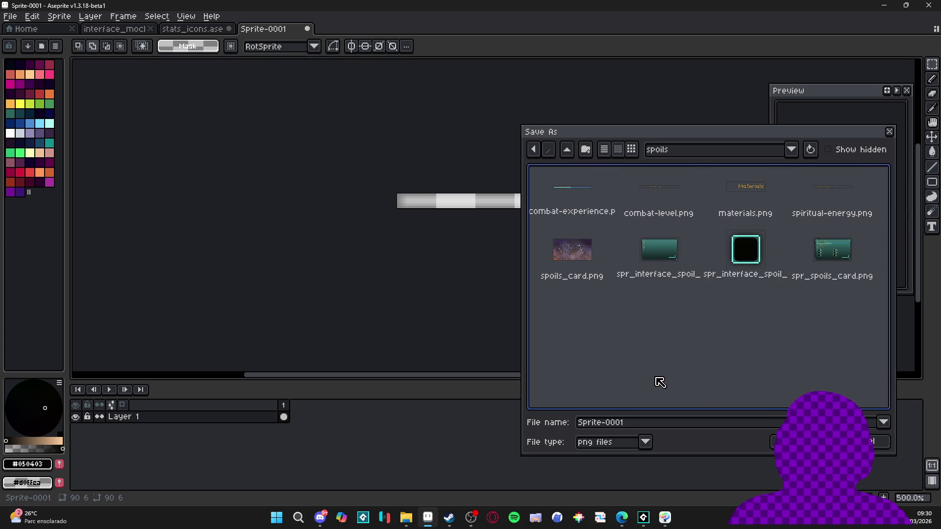
Name the file spr_bat_spoils_xp_bar_blured using the copied sprite name and save it.
click(618, 425)
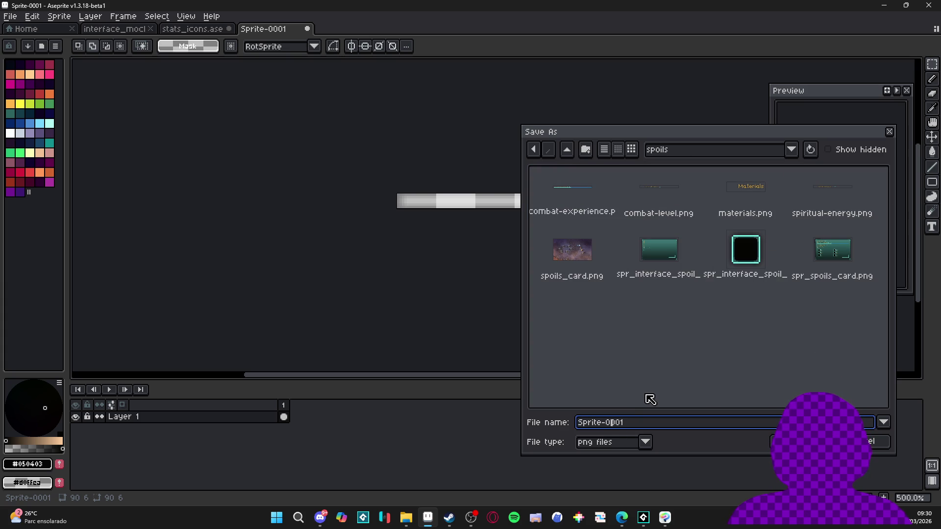
text(spr)
key(alt+Tab)
key(alt+Tab)
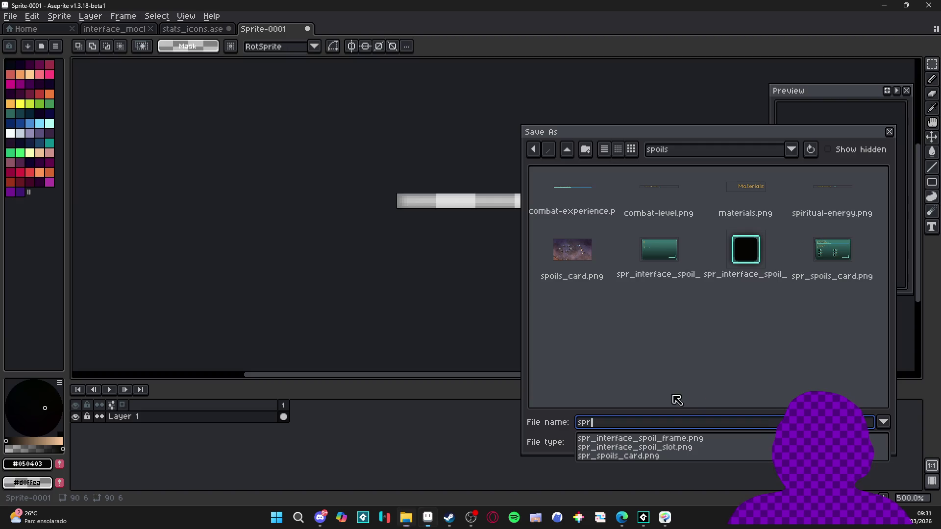
click(644, 517)
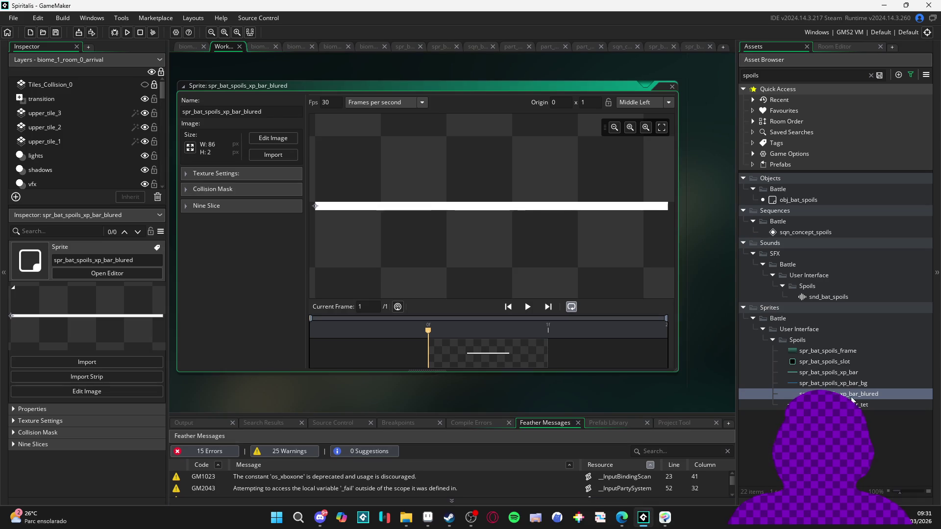
key(ctrl+c)
key(alt+Tab)
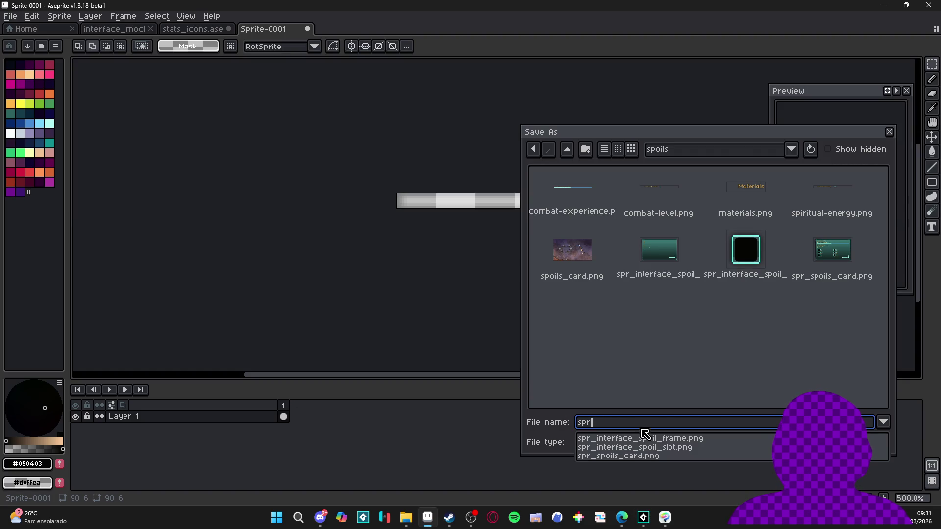
key(ctrl+v)
key(Return)
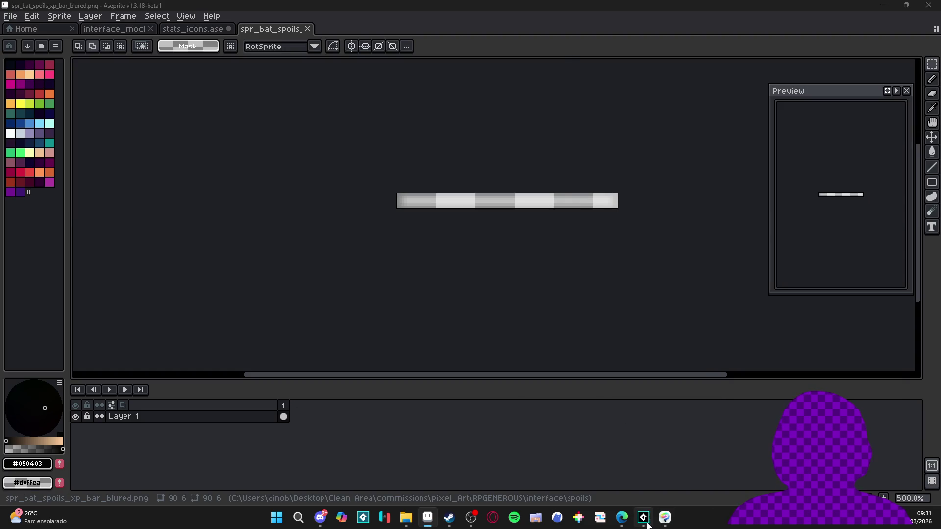
key(alt+Tab)
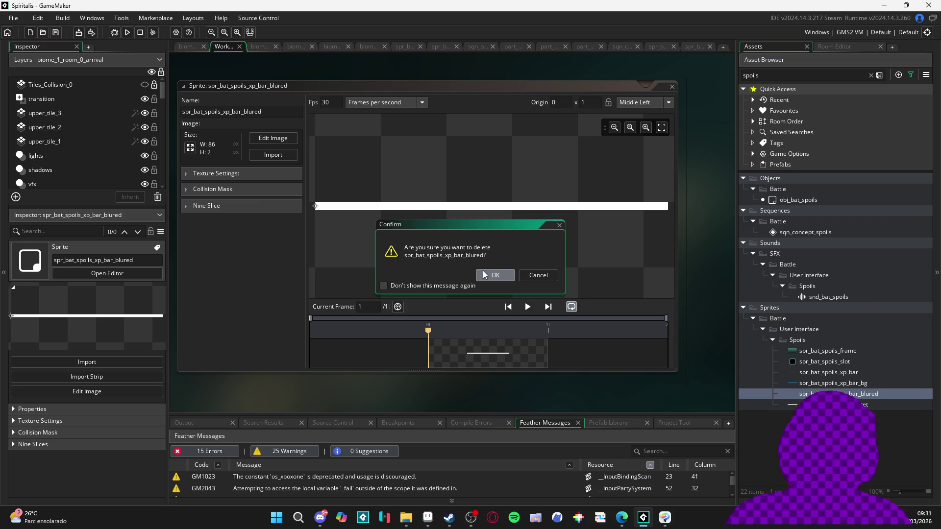
Delete the old spr_bat_spoils_xp_bar_blured sprite from the GameMaker project.
click(485, 275)
click(411, 519)
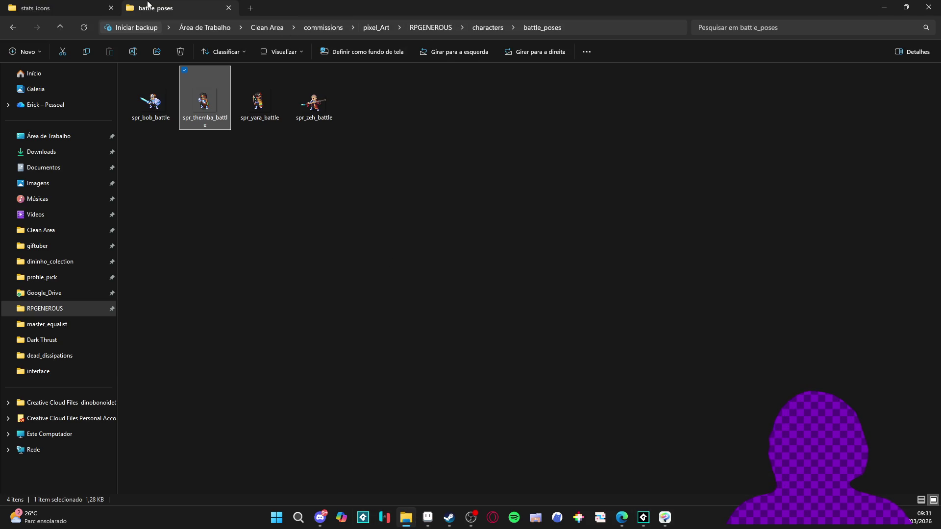
click(59, 8)
In a new Explorer tab, browse Clean Area > RPGENEROUS > interface > spoils.
click(250, 8)
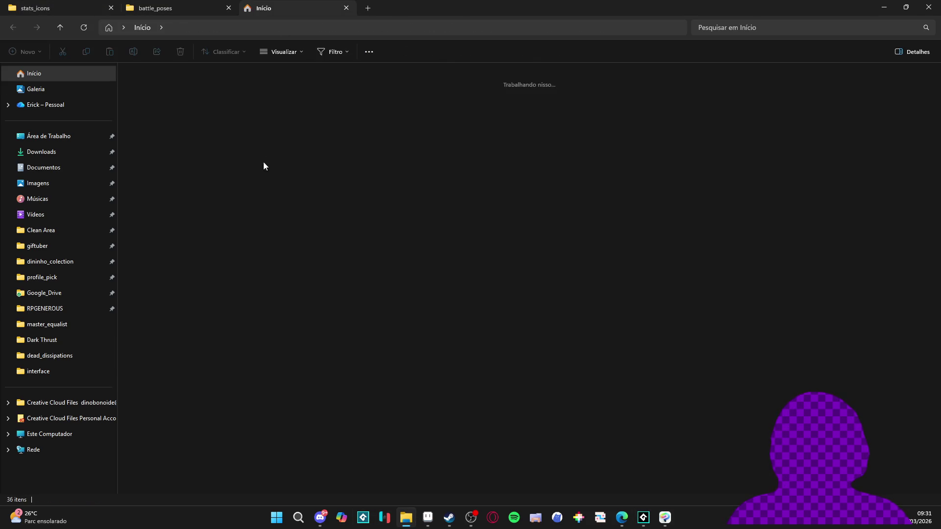
click(73, 234)
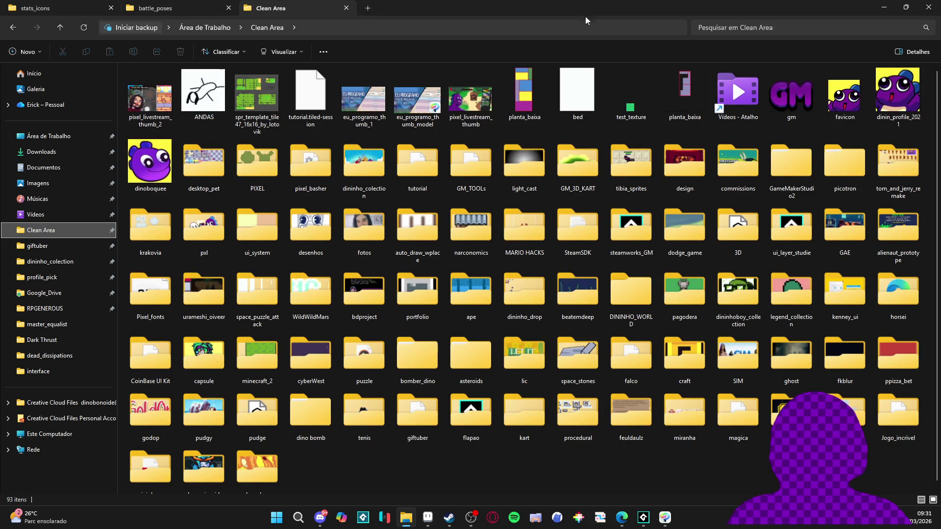
click(60, 250)
click(54, 261)
click(52, 277)
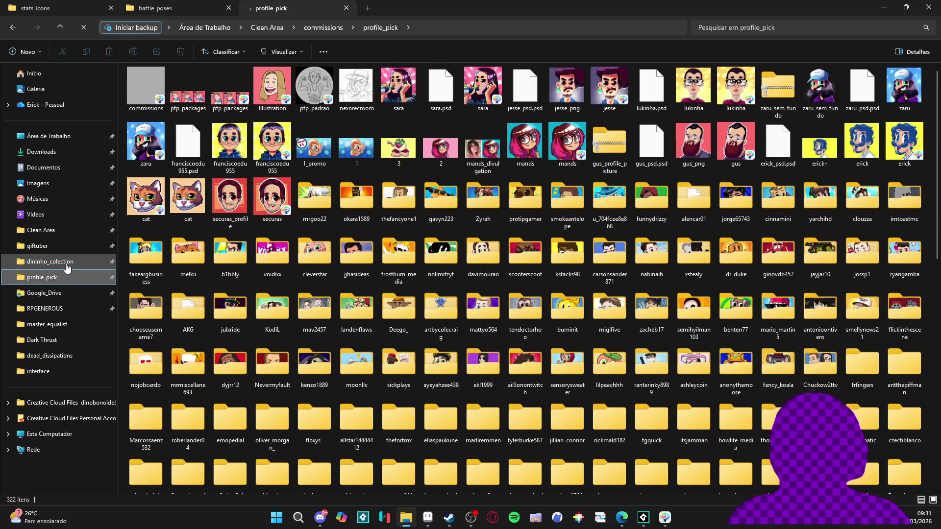
click(67, 266)
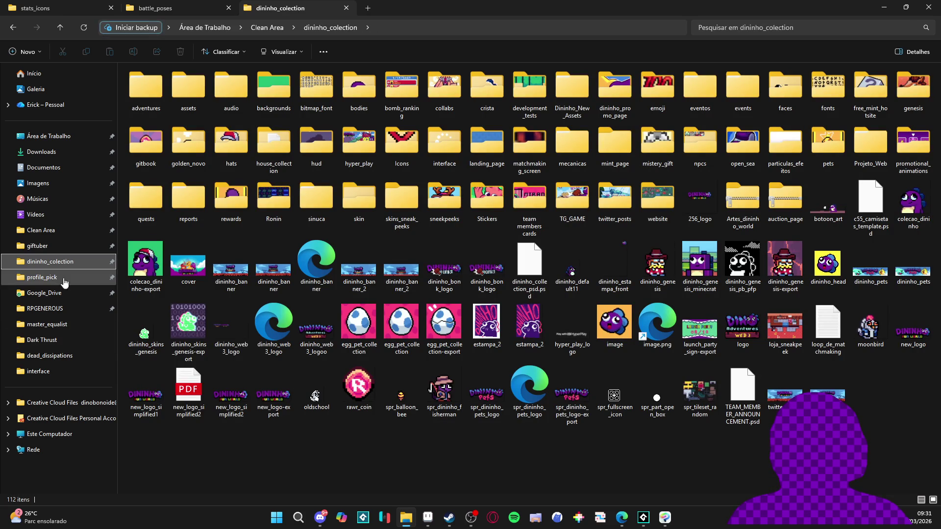
click(58, 310)
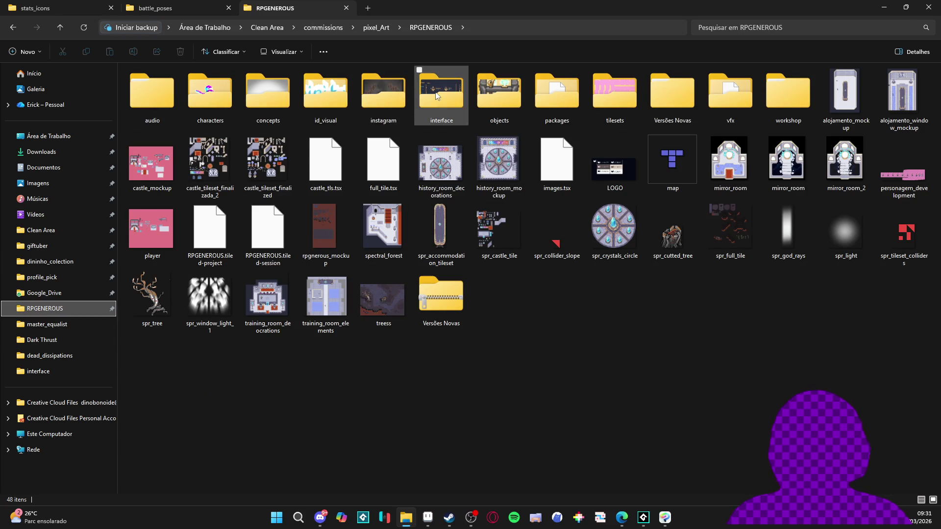
double_click(436, 94)
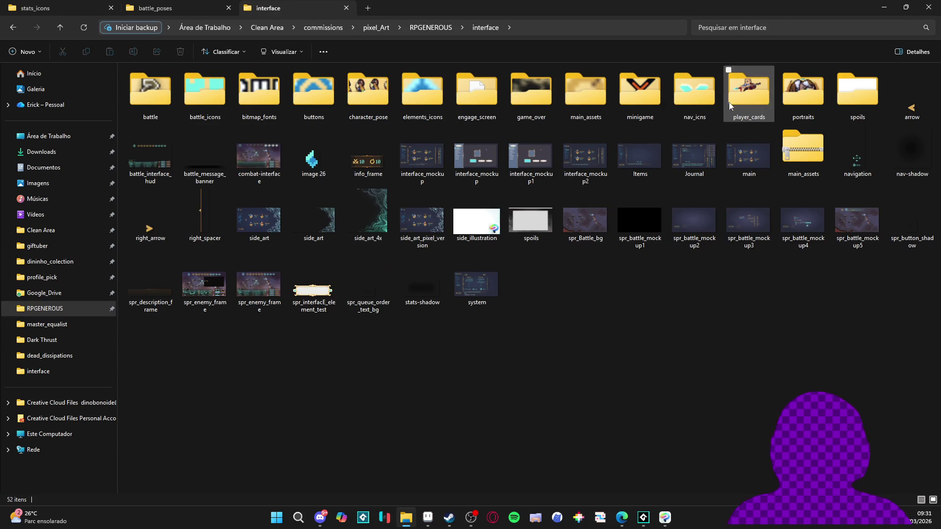
double_click(857, 91)
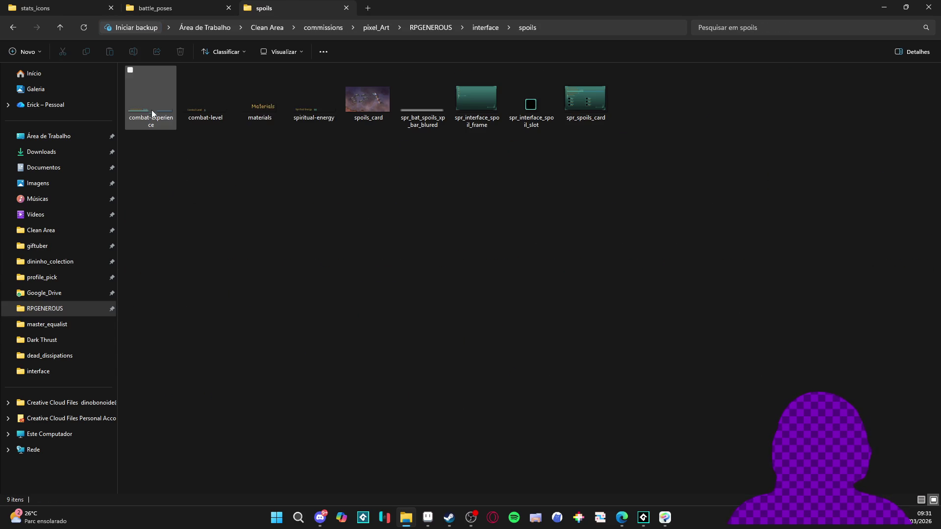
key(alt+Tab)
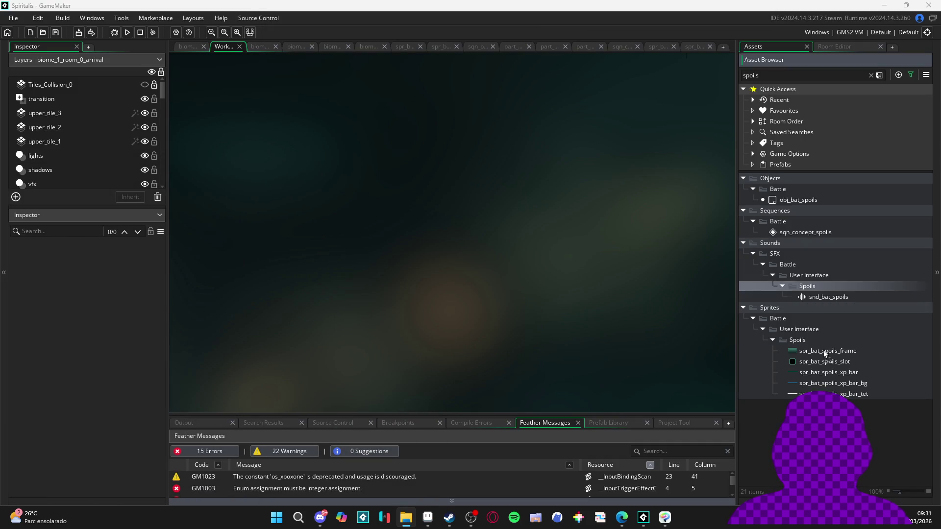
Import the blurred PNG as a 90x6 sprite with a Middle Left origin.
drag(801, 343, 801, 344)
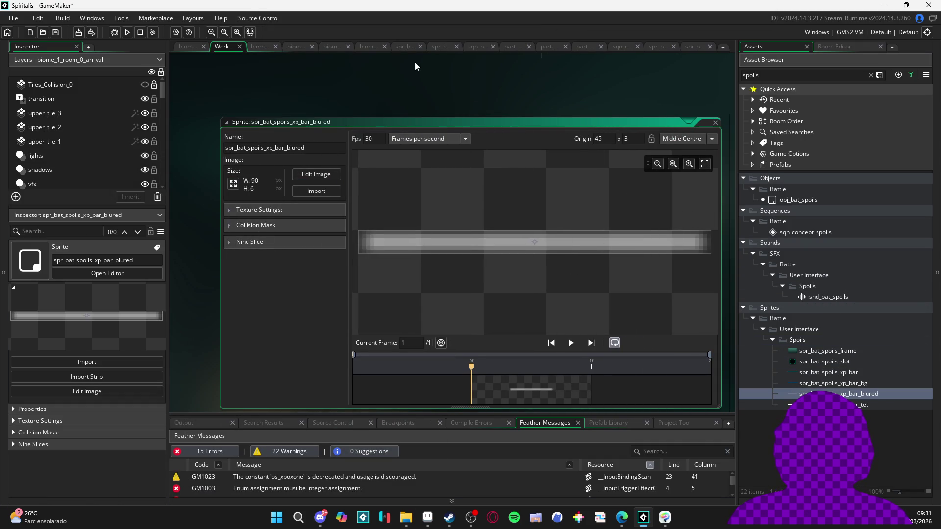
click(692, 139)
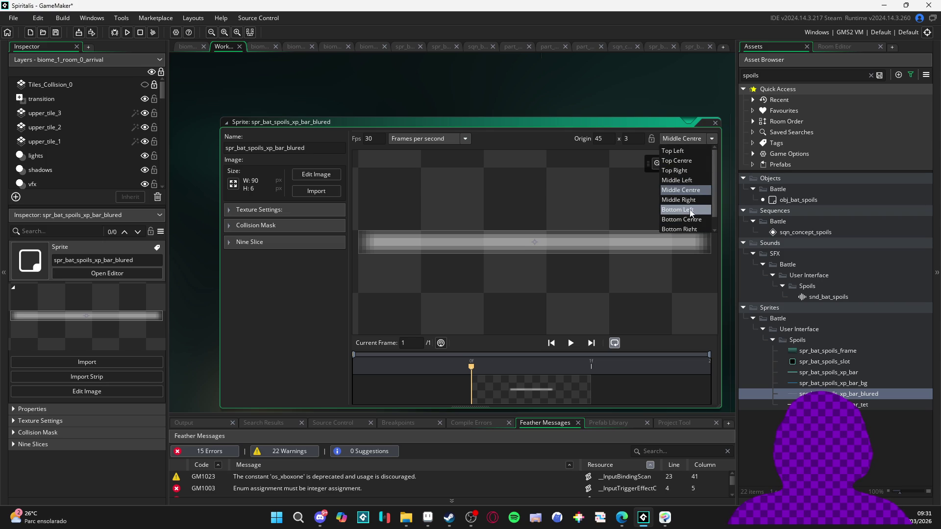
click(697, 181)
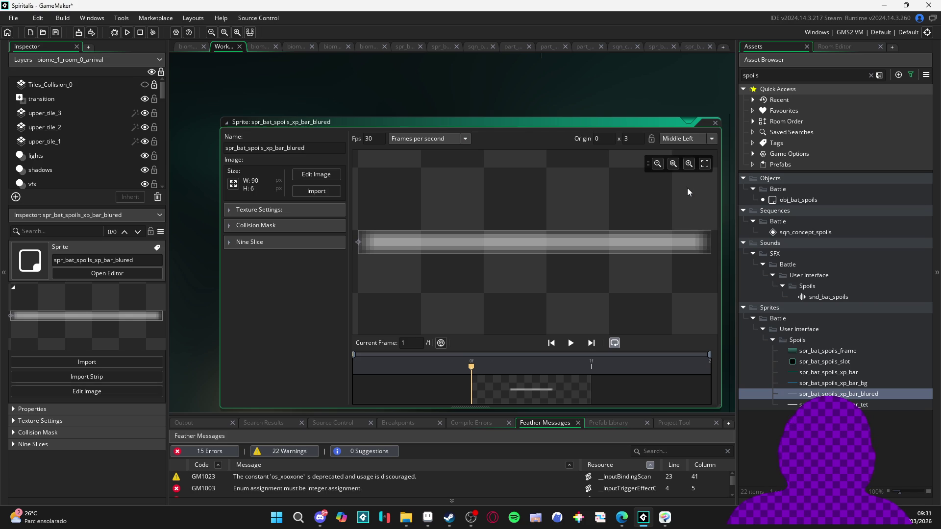
click(667, 47)
Add spr_bat_spoils_xp_bar_blured to sqn_concept_spoils at frame 22, closing leftover sprite tabs.
click(619, 45)
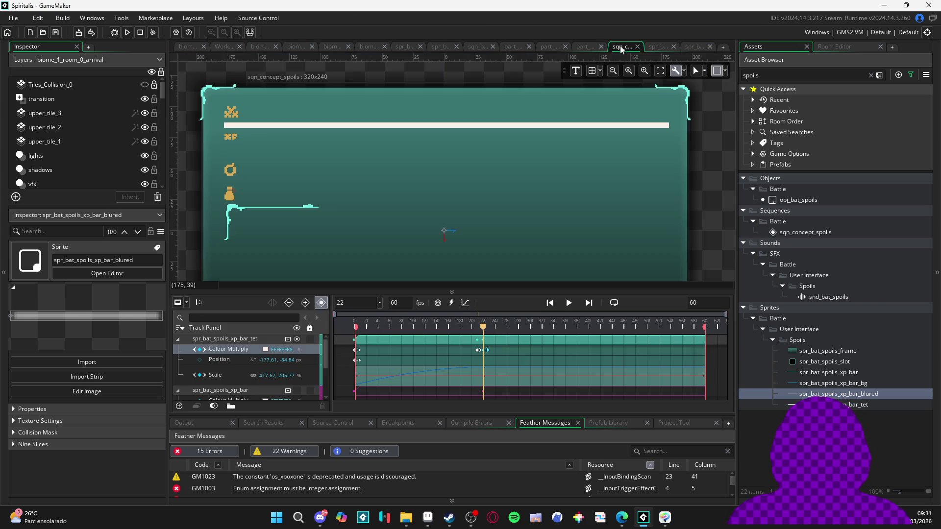
click(656, 47)
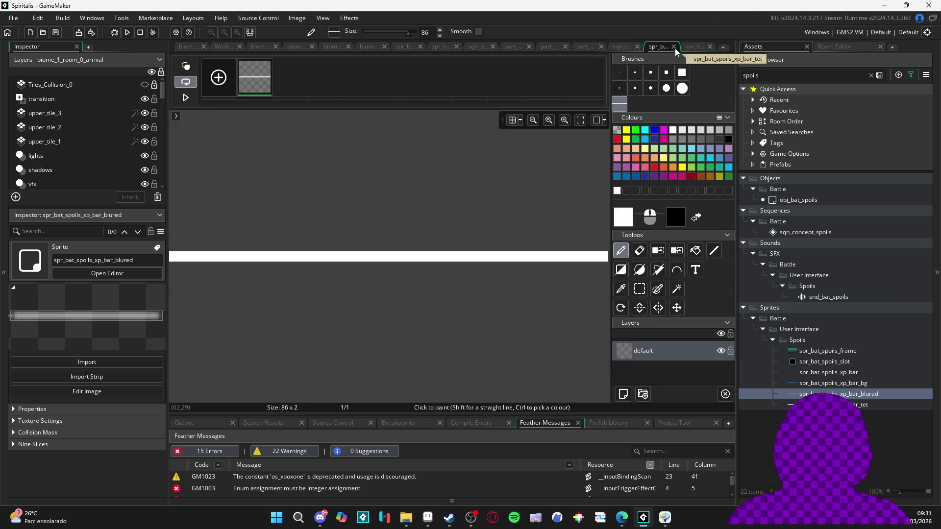
click(675, 48)
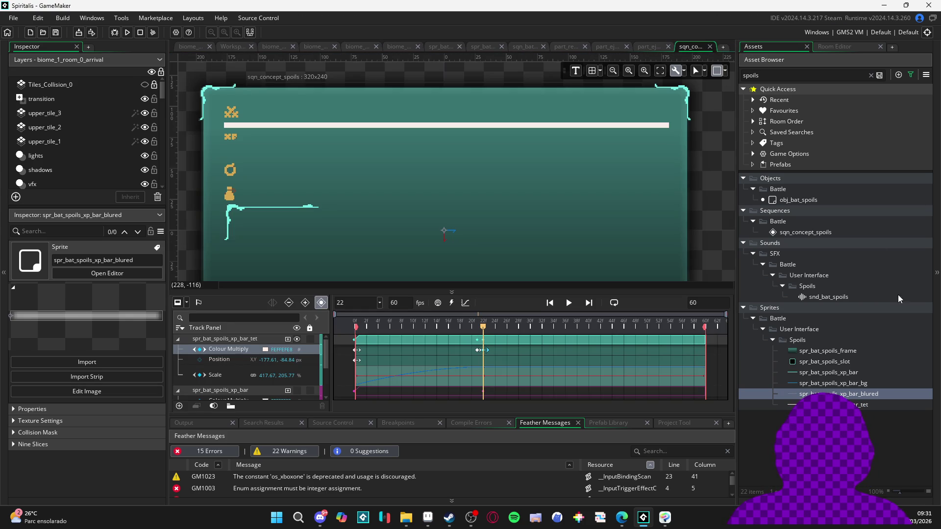
mouse_move(833, 393)
mouse_down()
mouse_move(478, 131)
mouse_move(439, 117)
mouse_up()
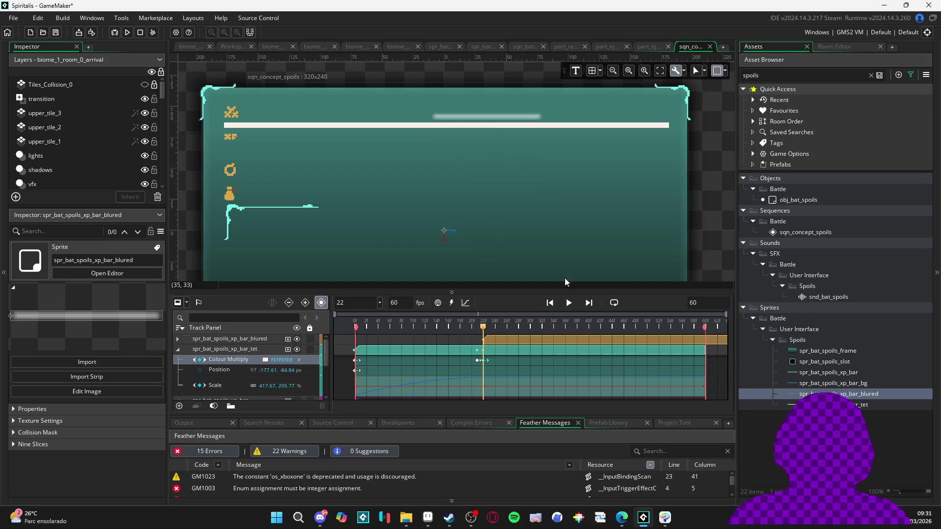
Review the XP bar tracks, then select and expand the blured track's parameters.
click(218, 350)
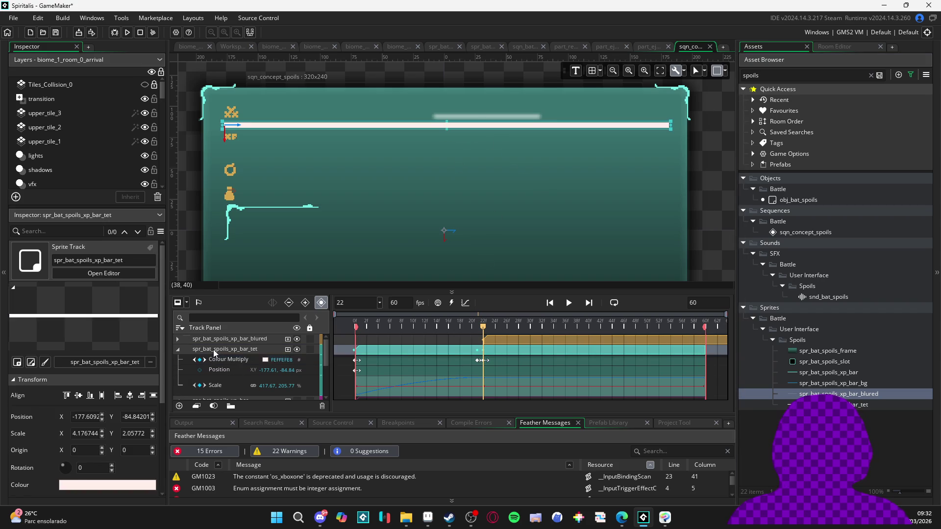
click(218, 387)
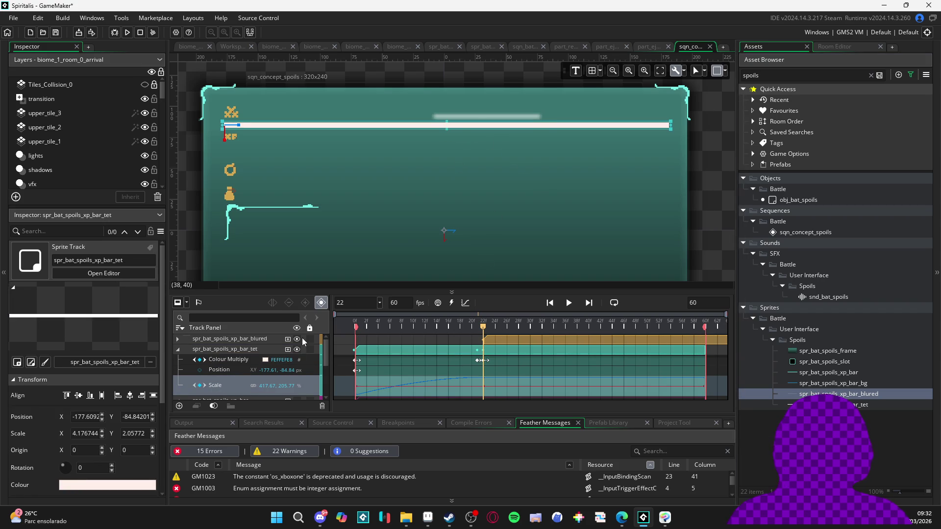
scroll(218, 357, down, 5)
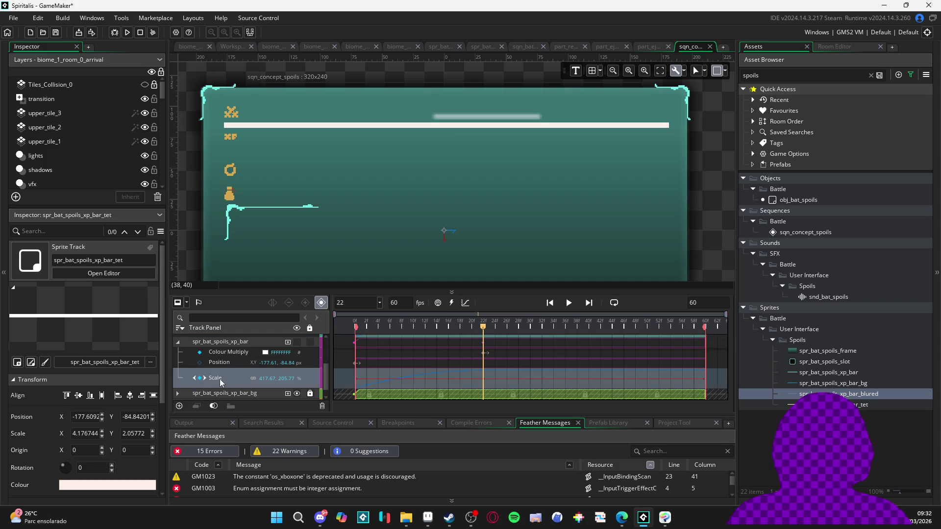
scroll(220, 378, up, 3)
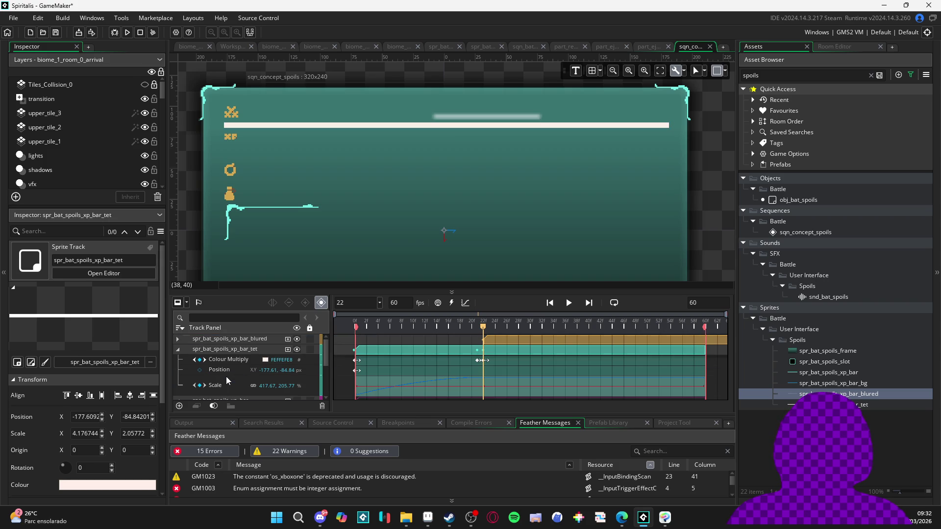
click(178, 348)
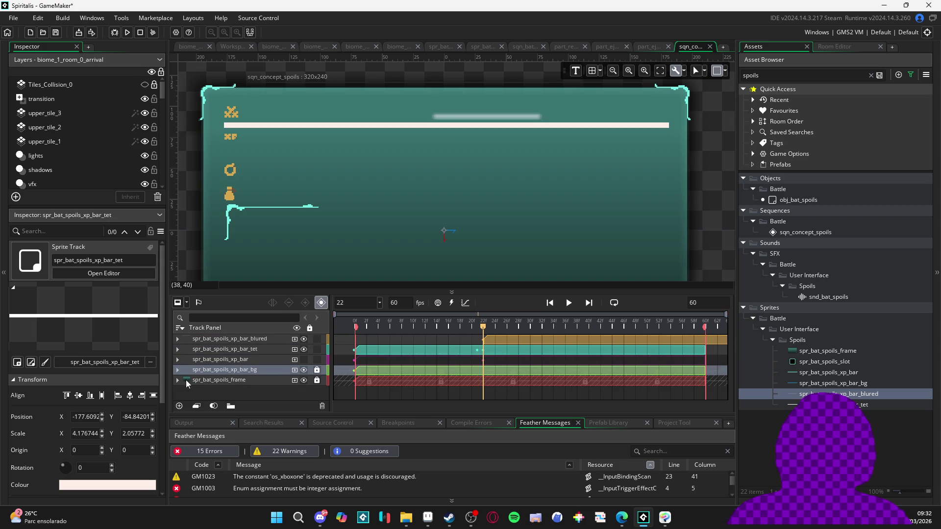
click(177, 370)
click(246, 339)
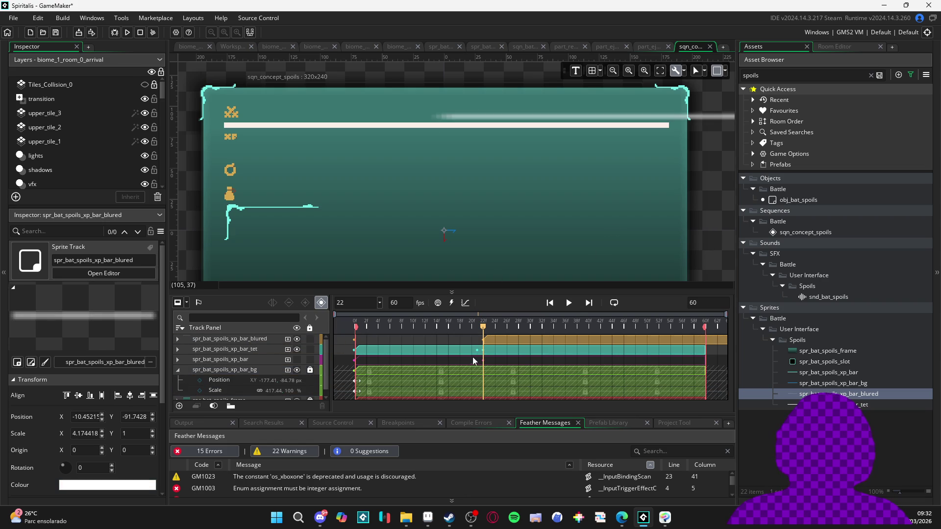
click(178, 339)
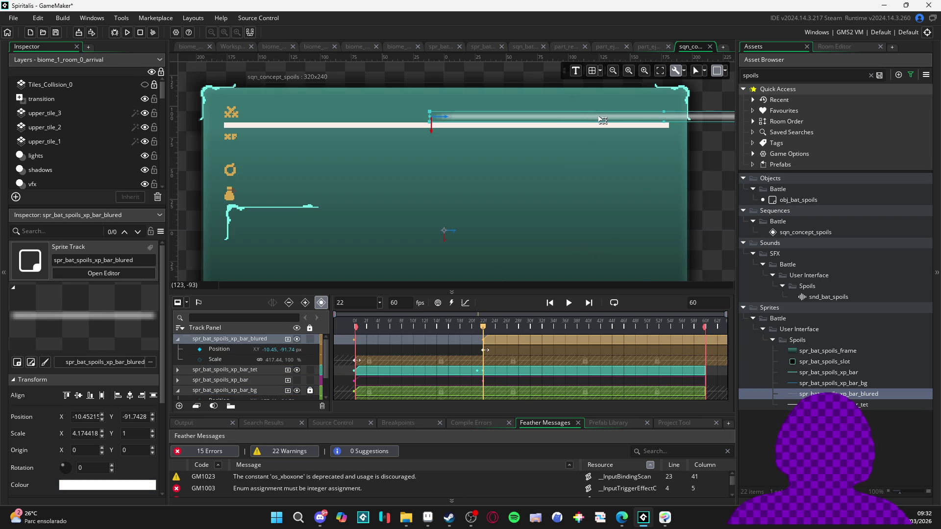
Move the blurred glow bar onto the white XP bar and select its Scale track.
mouse_move(601, 120)
mouse_down()
mouse_move(425, 122)
mouse_move(387, 131)
mouse_up()
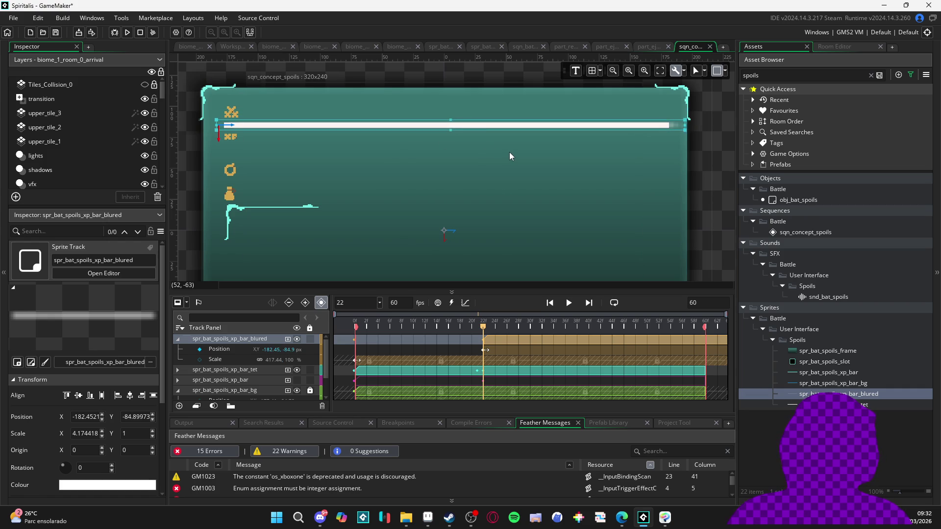
click(454, 119)
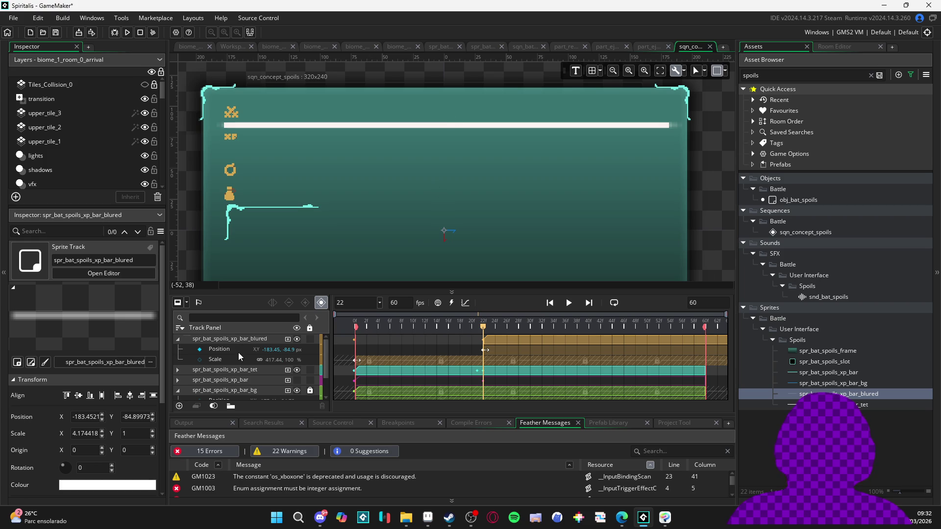
click(230, 361)
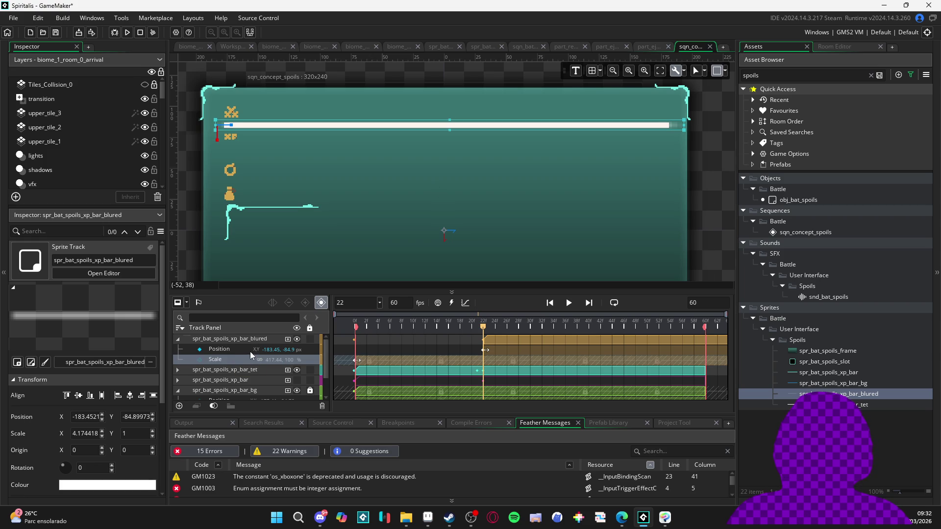
click(451, 123)
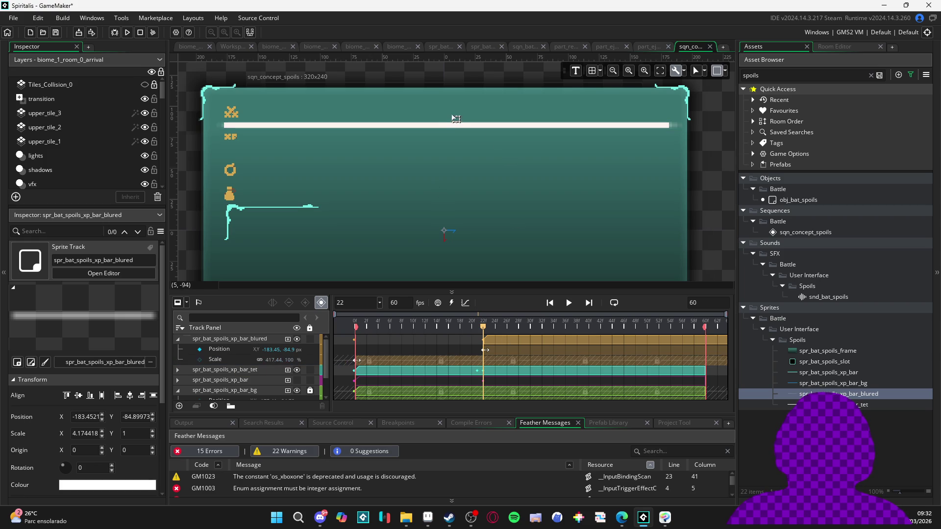
click(225, 361)
click(222, 360)
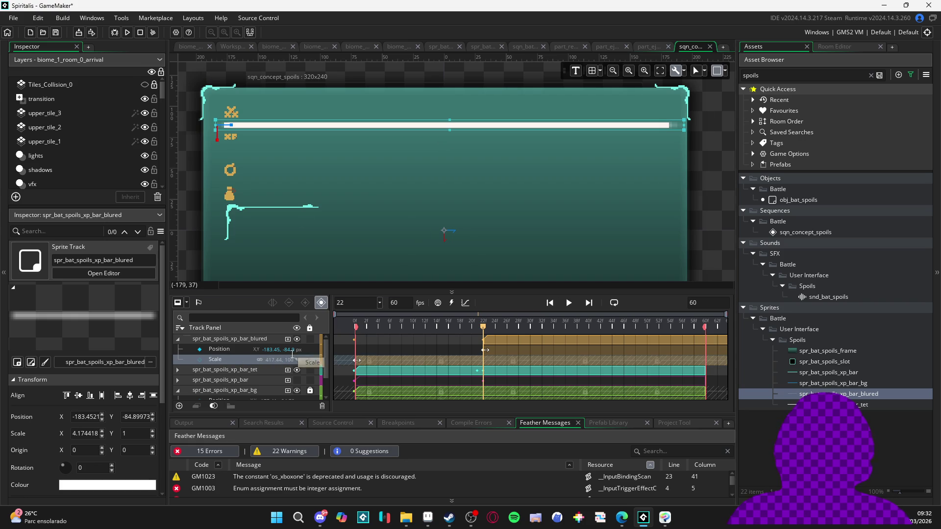
click(251, 347)
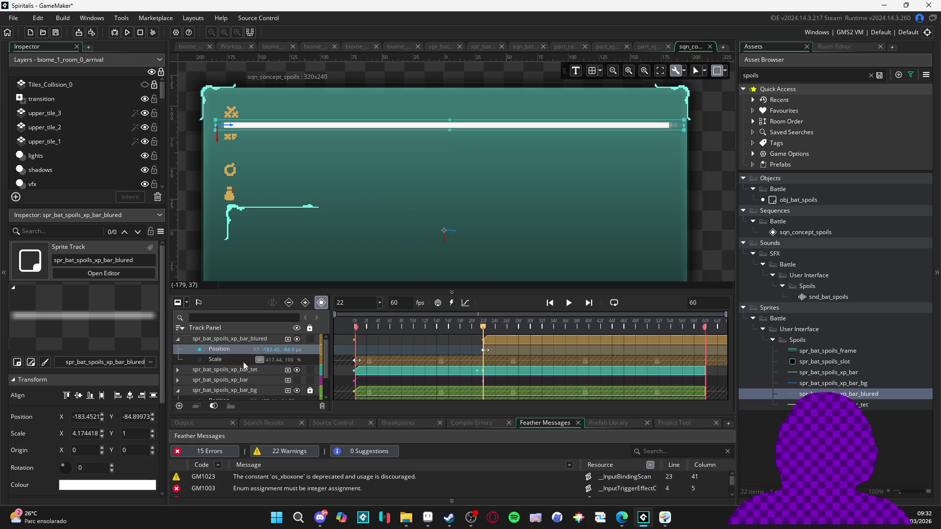
click(262, 359)
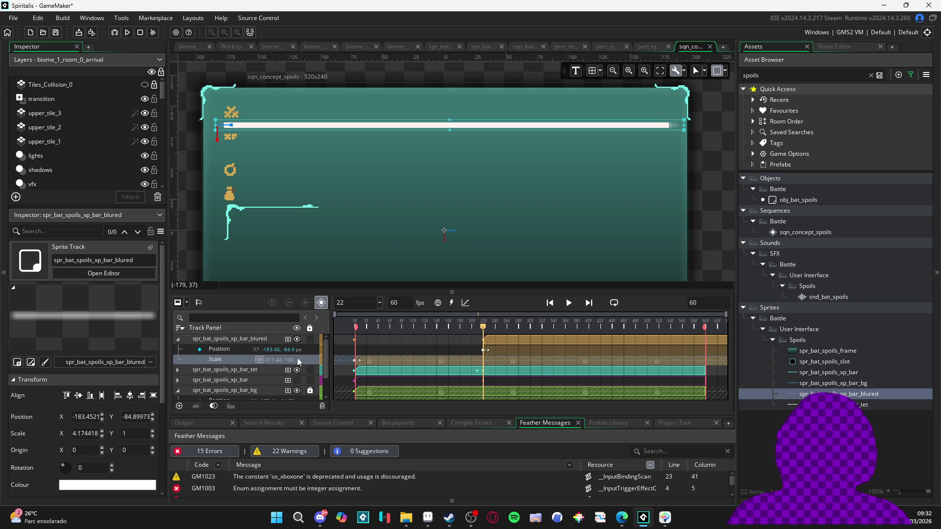
Move the glow bar's Scale keyframe to around frame 22.
click(312, 339)
click(312, 339)
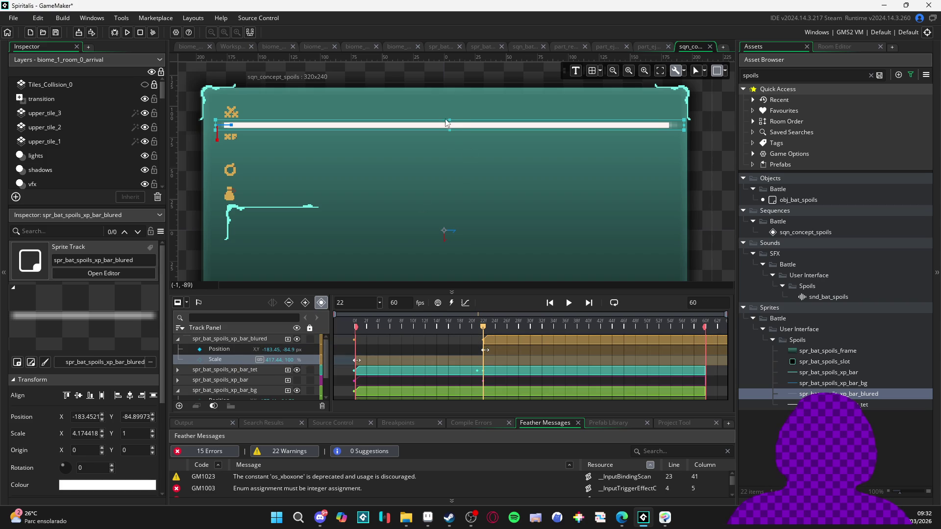
drag(451, 123, 450, 113)
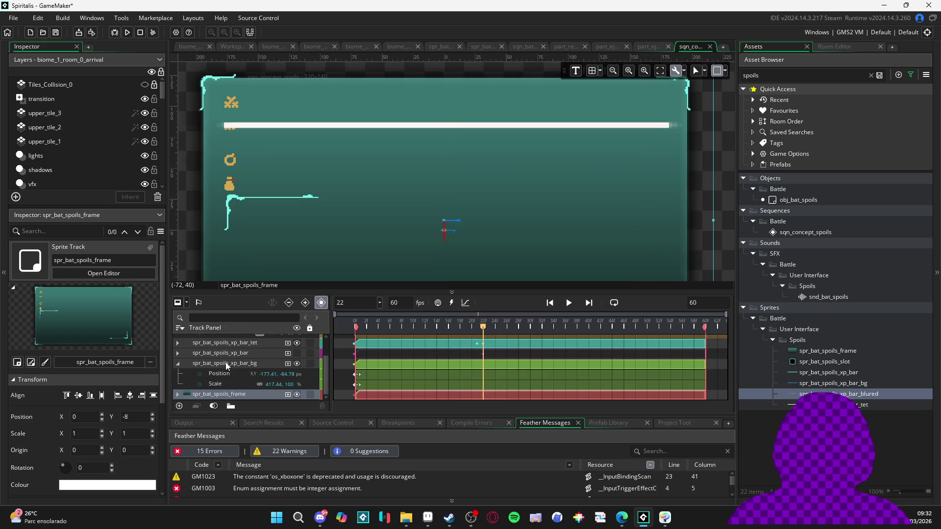
key(ctrl+z)
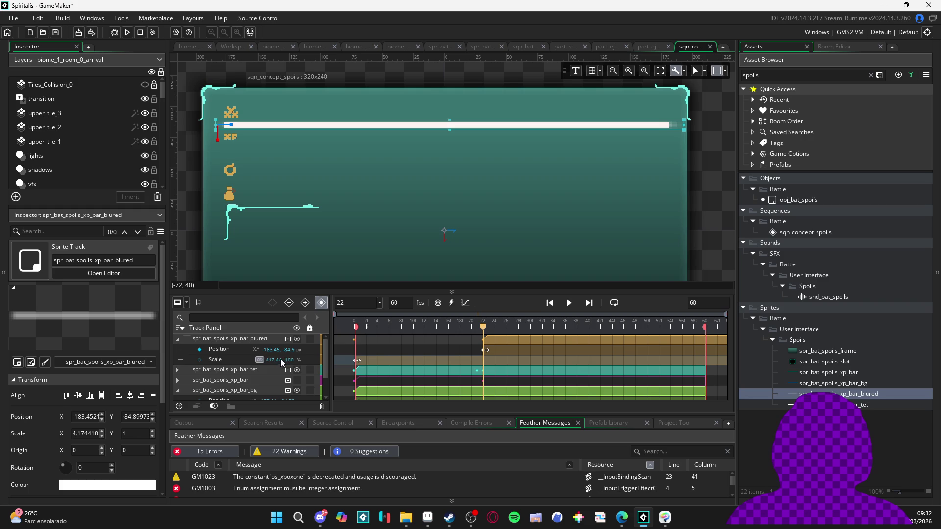
click(260, 355)
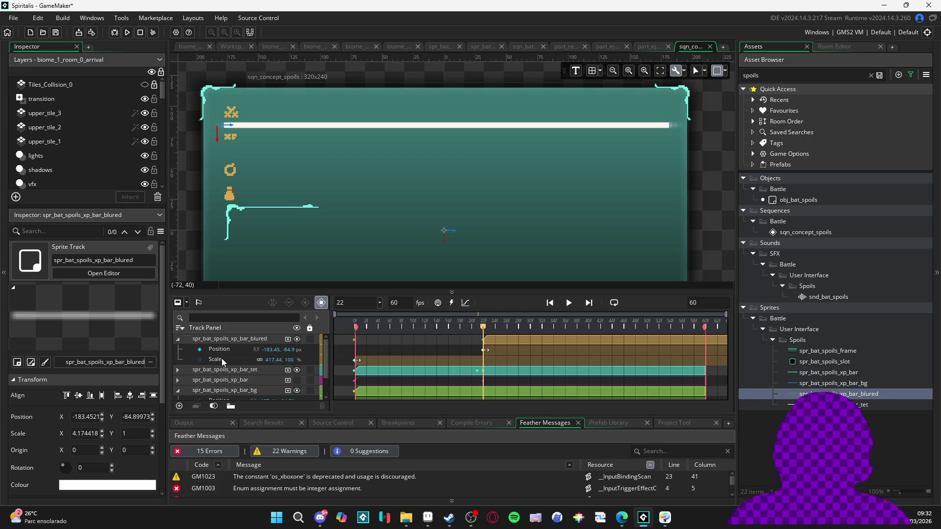
click(486, 352)
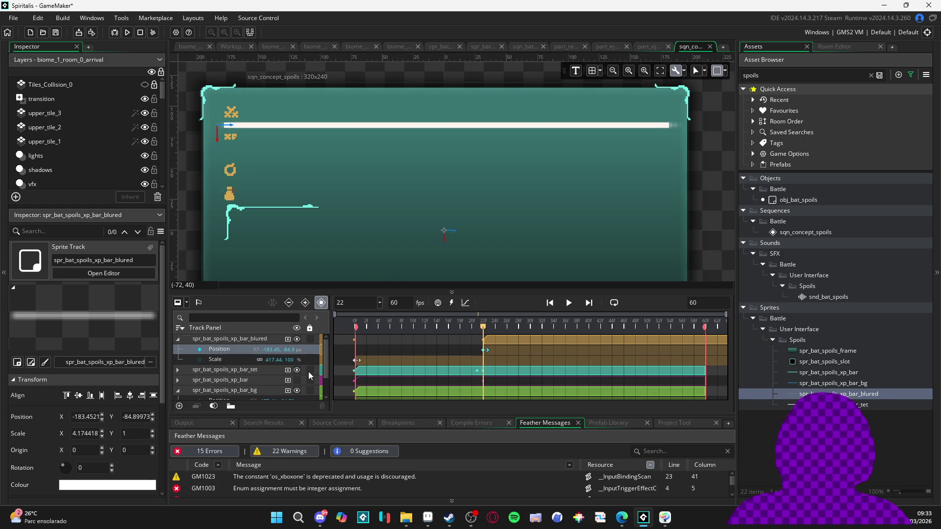
click(380, 365)
drag(356, 362, 485, 367)
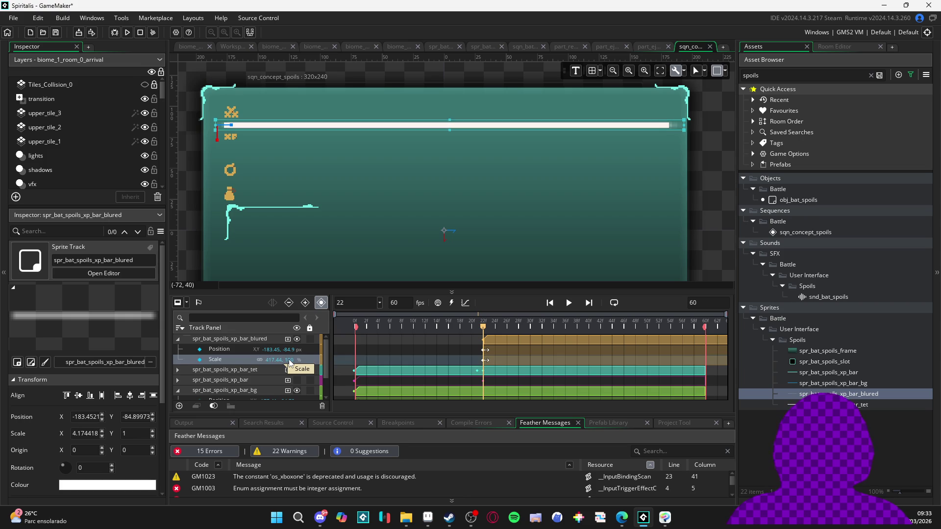
Lock the other XP bar tracks so only the glow bar is editable.
click(289, 361)
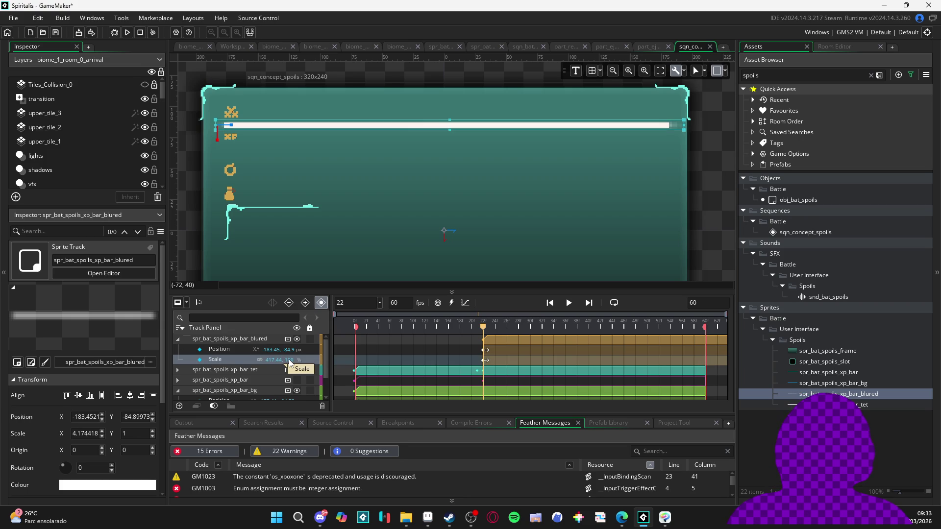
click(450, 124)
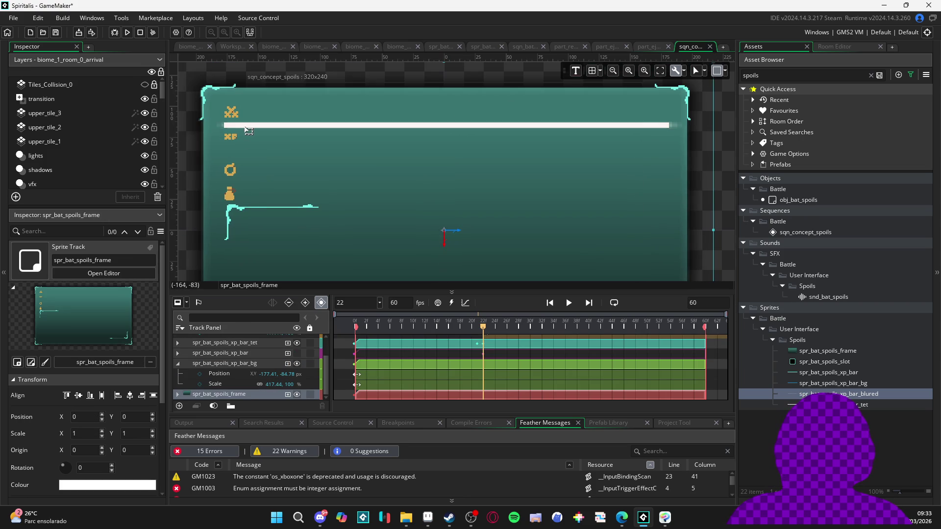
scroll(225, 356, up, 2)
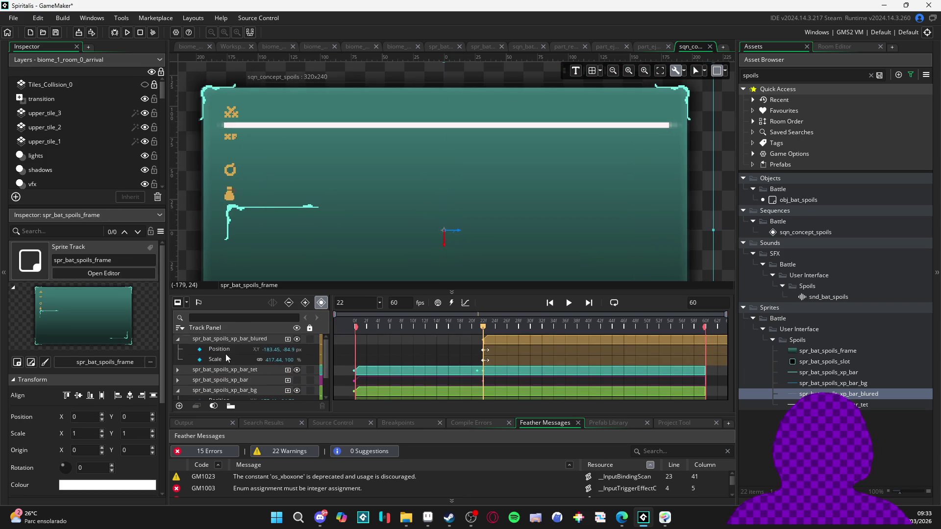
drag(214, 342, 250, 354)
click(310, 370)
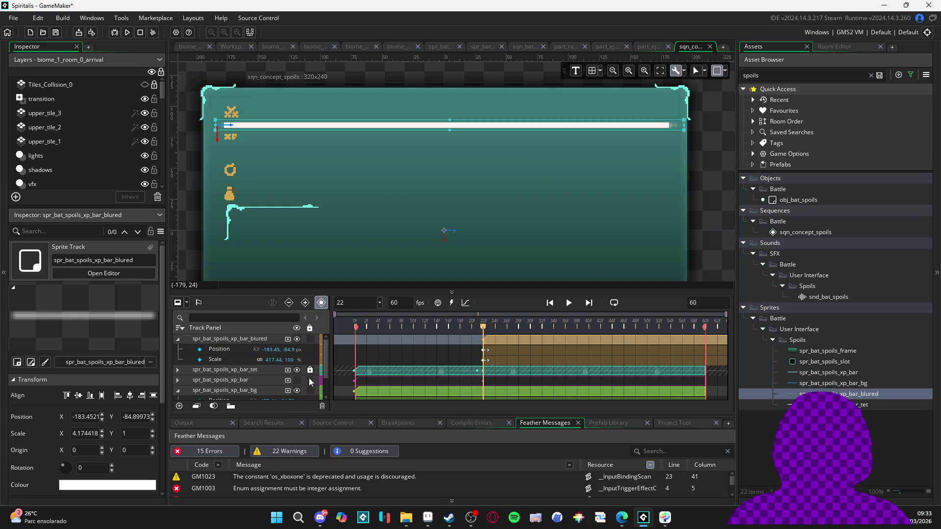
click(310, 380)
click(311, 390)
scroll(311, 387, down, 1)
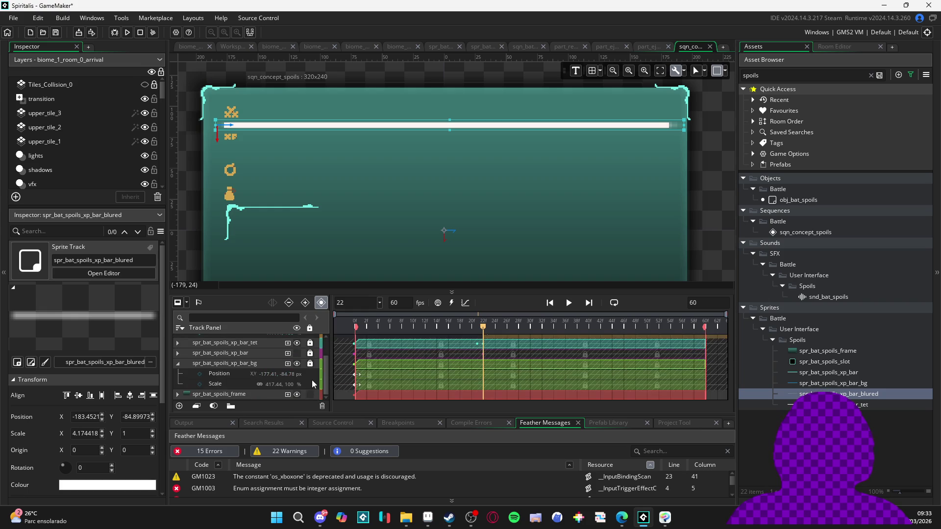
scroll(309, 393, up, 1)
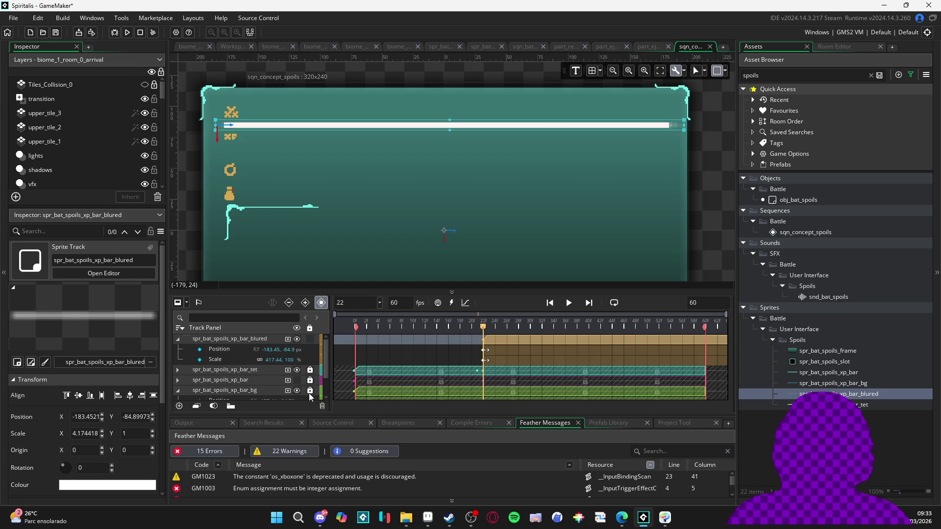
Stretch the glow bar taller to a Y scale of about 2.47 at frame 24.
click(442, 156)
click(452, 125)
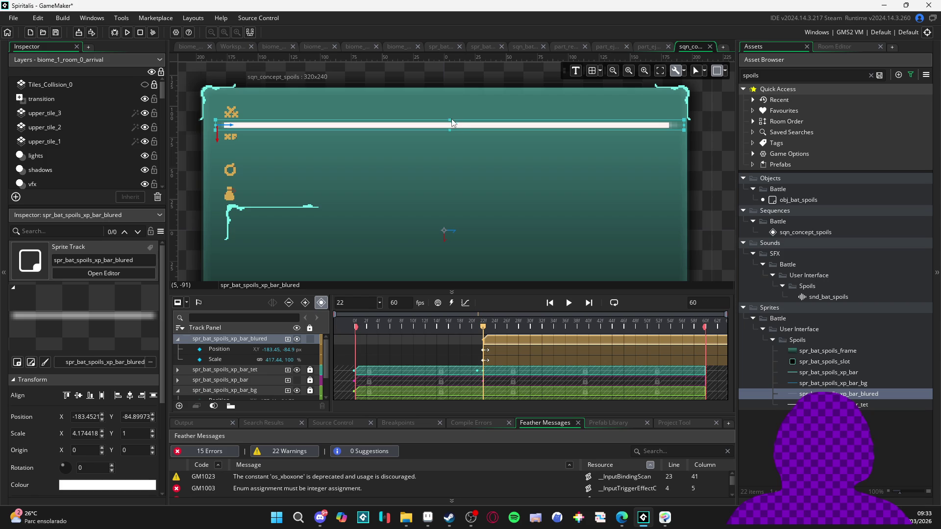
click(215, 119)
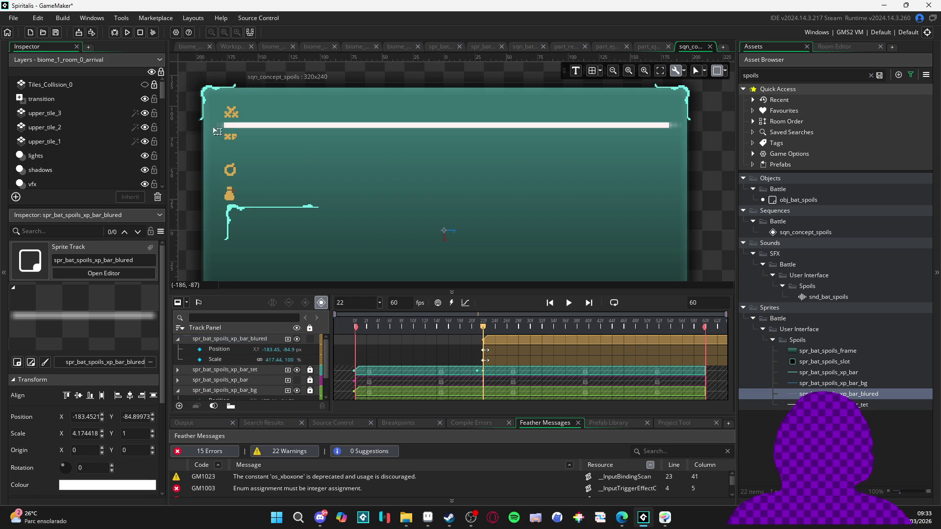
click(219, 360)
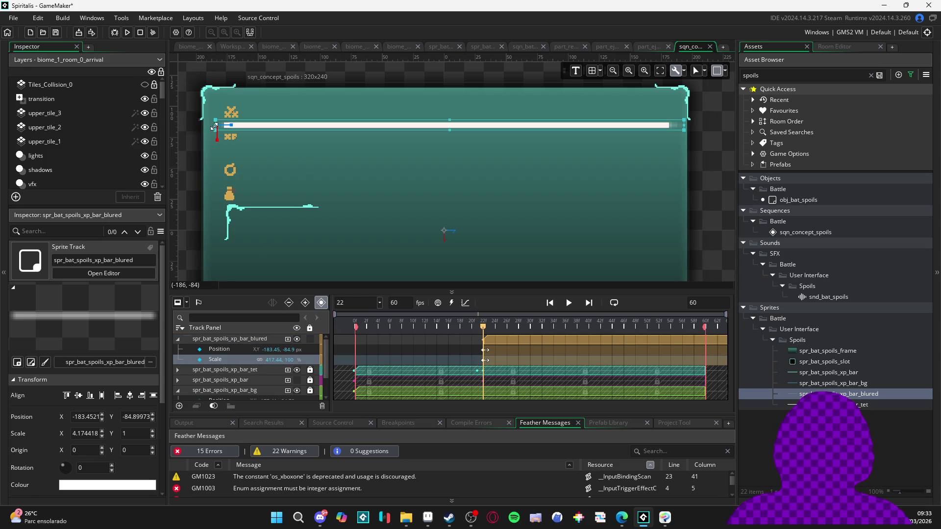
drag(221, 142, 235, 154)
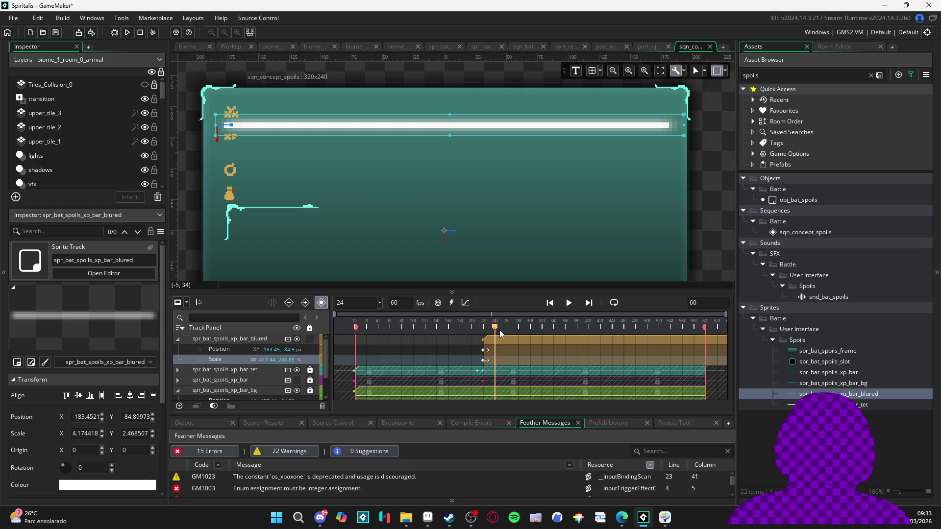
click(287, 340)
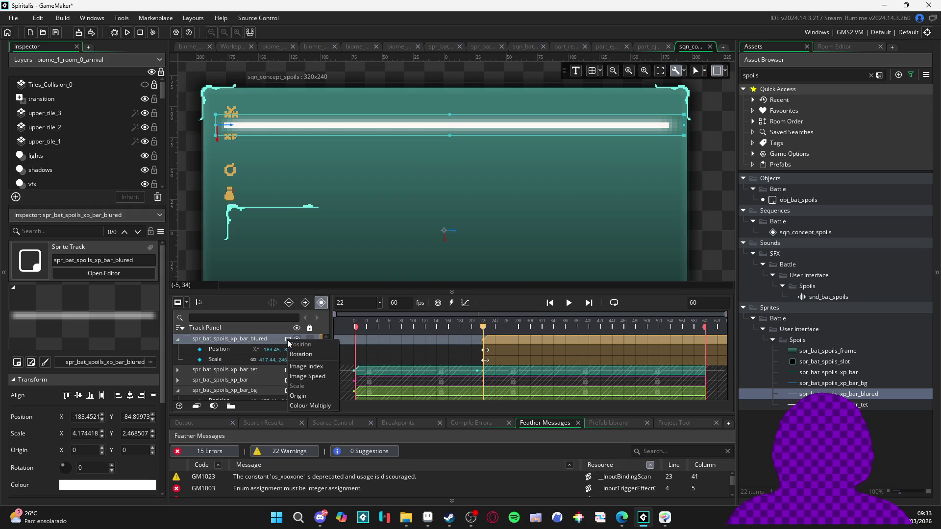
Add a Colour Multiply track to the glow bar, keyed at frame 22, with alpha 0.
click(323, 405)
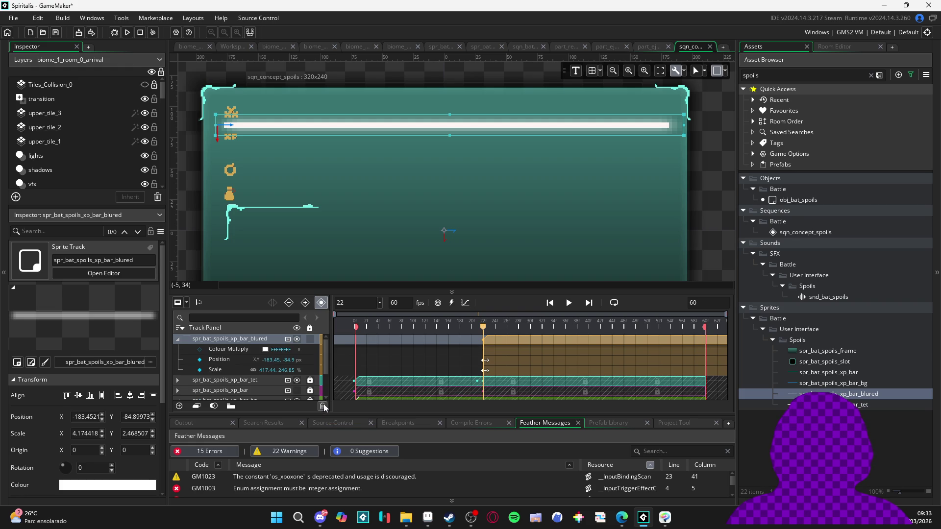
click(200, 348)
drag(487, 325, 547, 342)
click(265, 349)
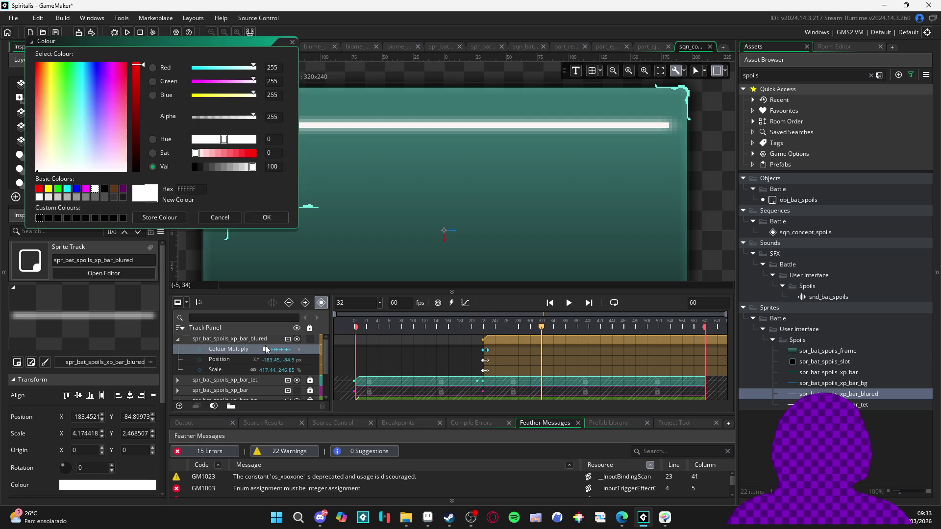
drag(217, 117, 194, 118)
click(266, 217)
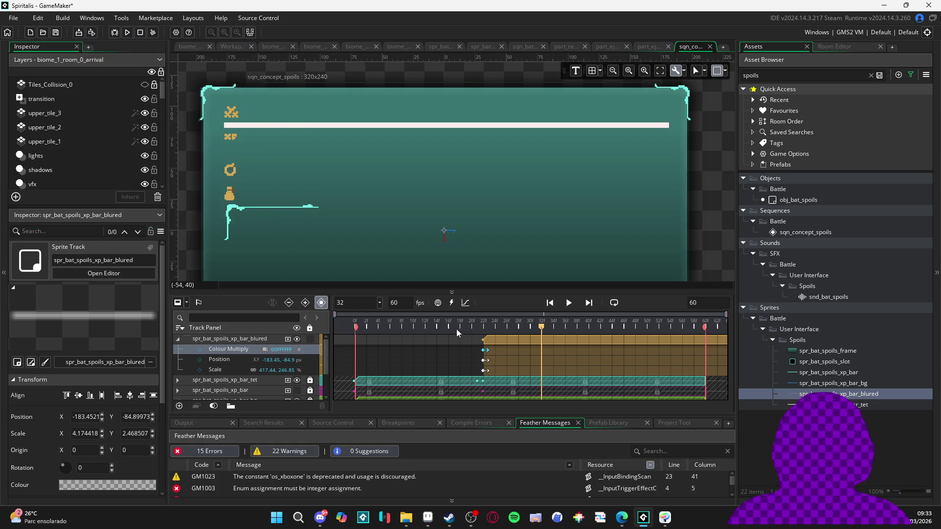
key(space)
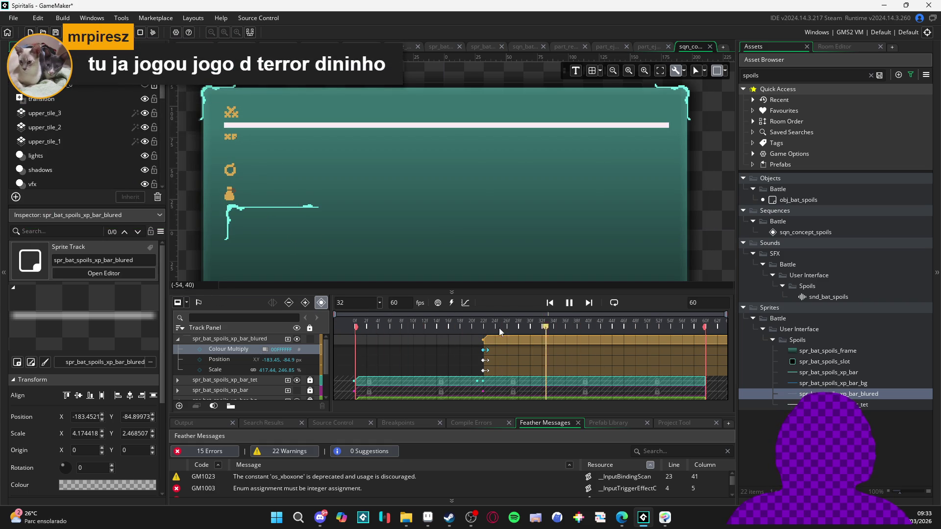
click(483, 326)
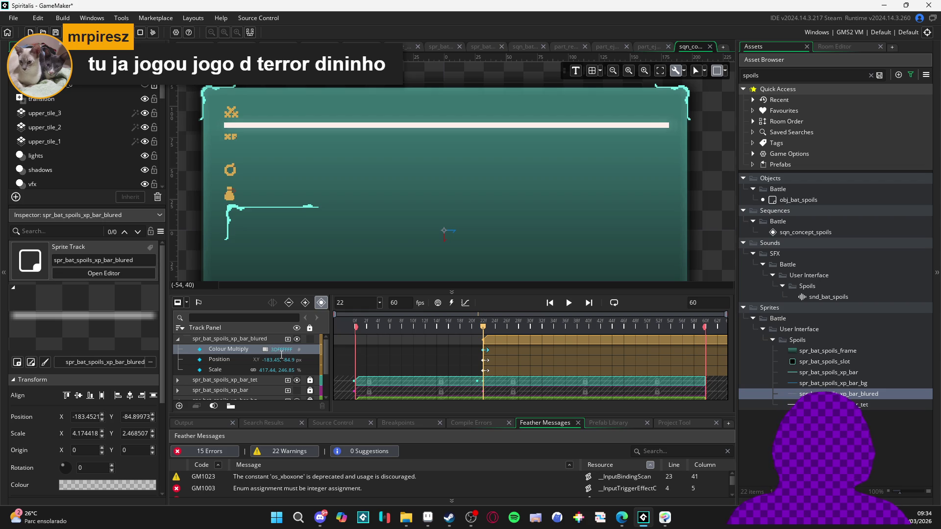
Key the glow bar's Colour Multiply fully transparent at frame 32 and preview the fade.
text(FF)
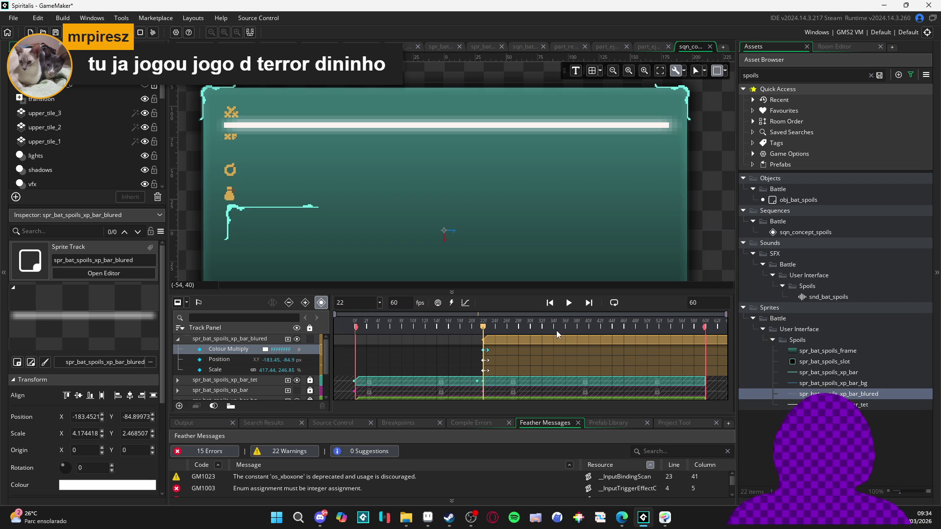
drag(483, 328, 541, 328)
click(265, 350)
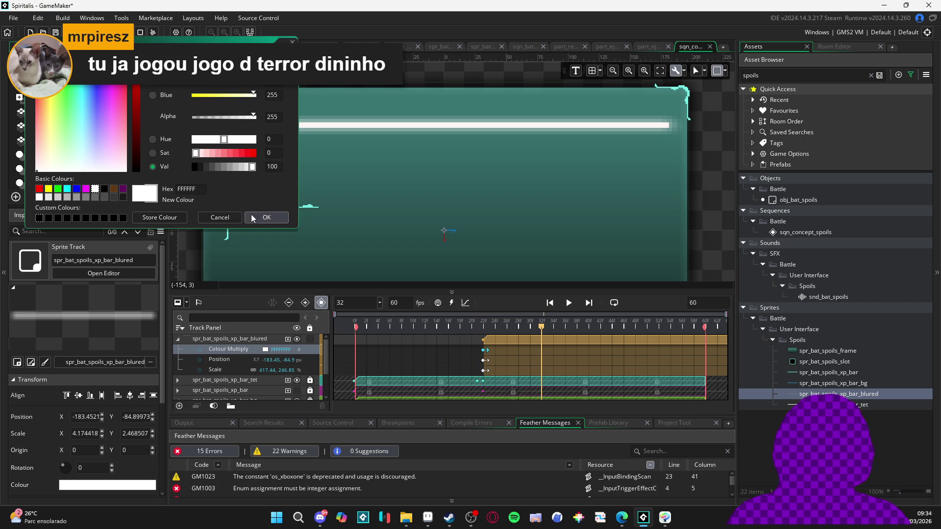
click(225, 217)
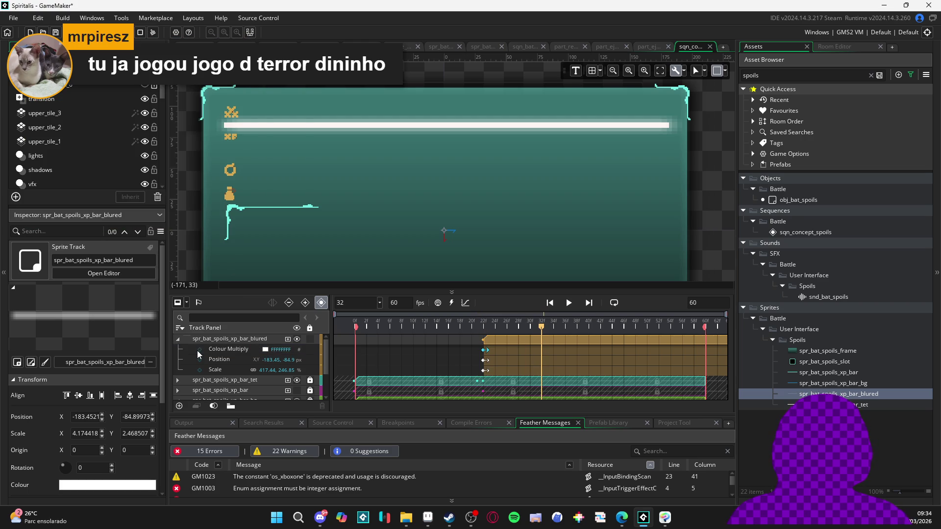
click(197, 350)
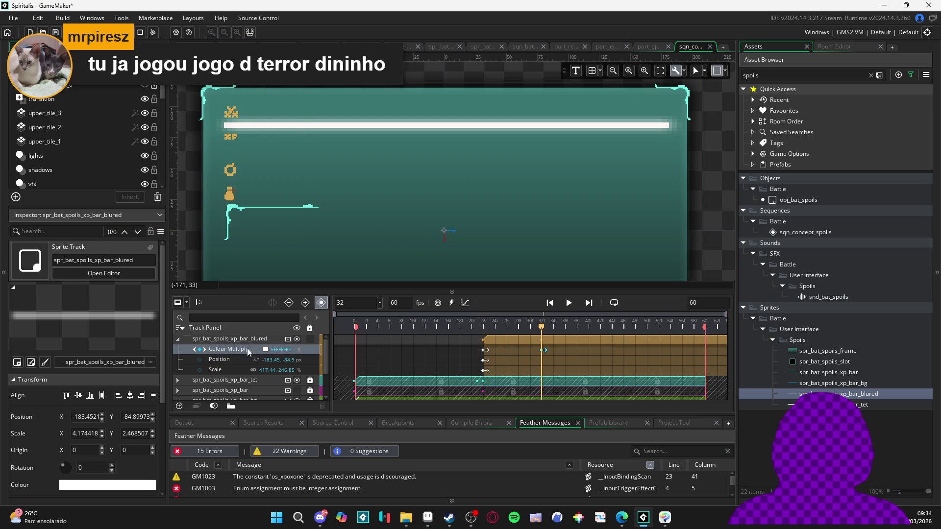
click(266, 350)
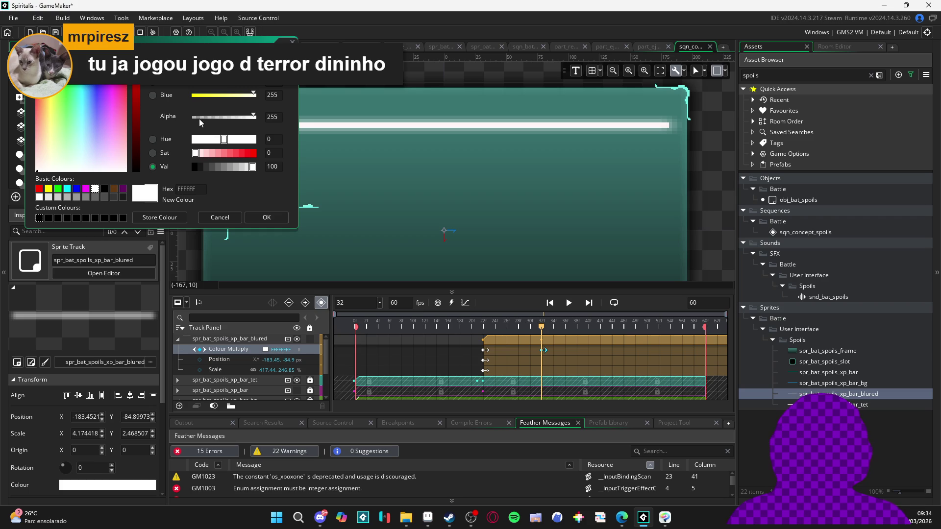
drag(199, 119, 165, 122)
click(269, 221)
key(space)
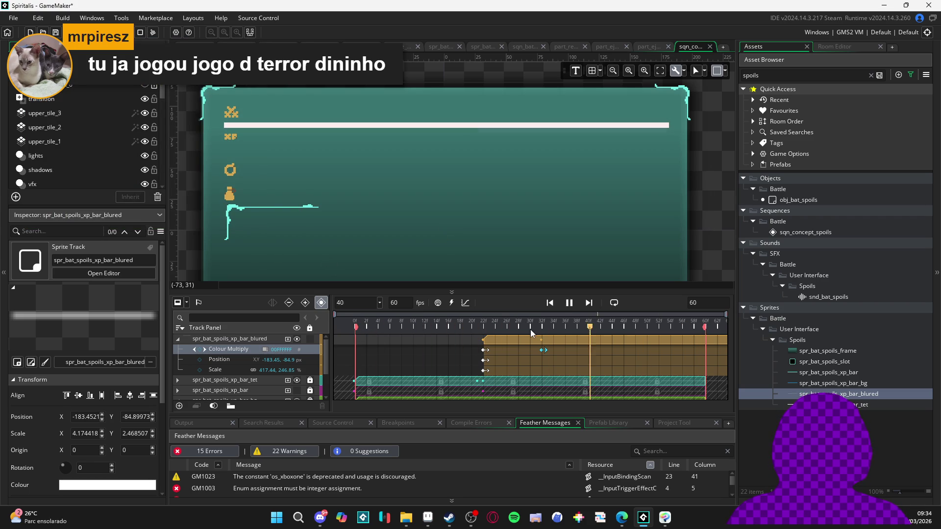
key(space)
Shift the glow bar clip to start around frame 15, previewing the timing.
drag(531, 345, 503, 341)
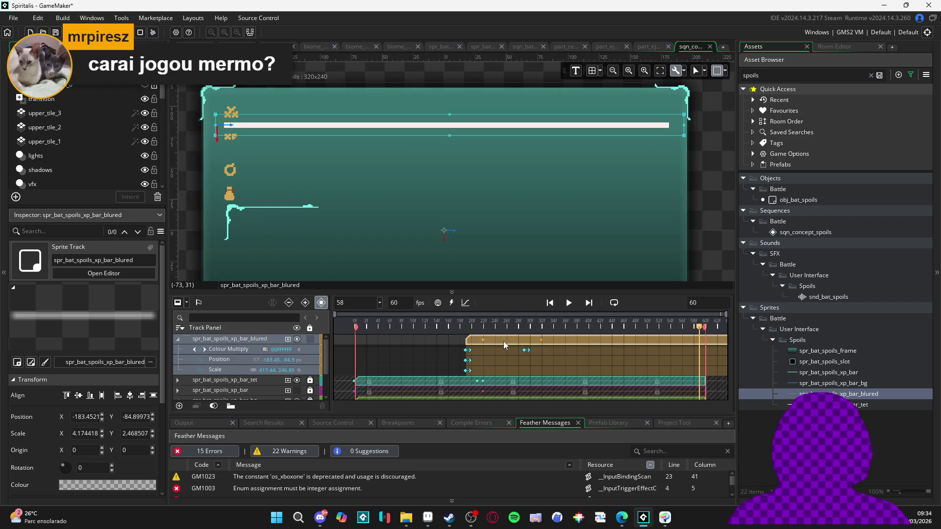
key(space)
key(space)
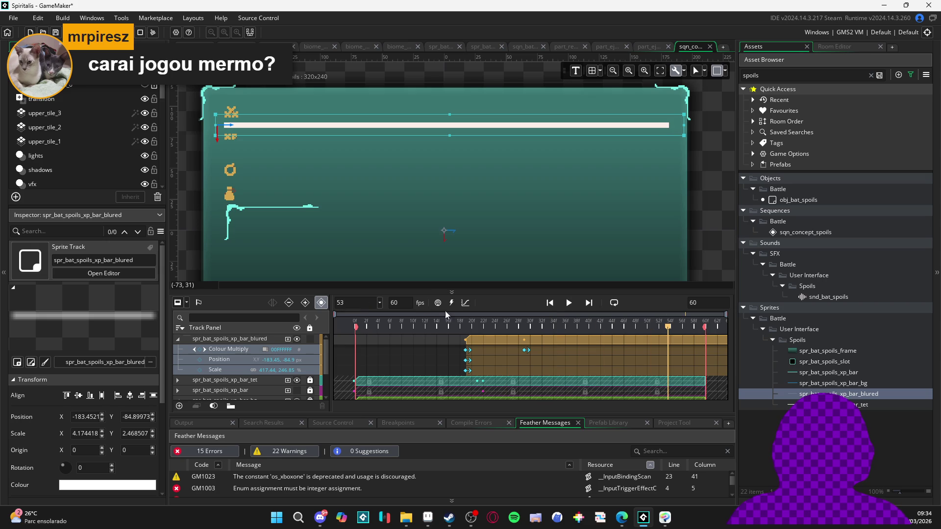
drag(492, 339, 468, 338)
key(space)
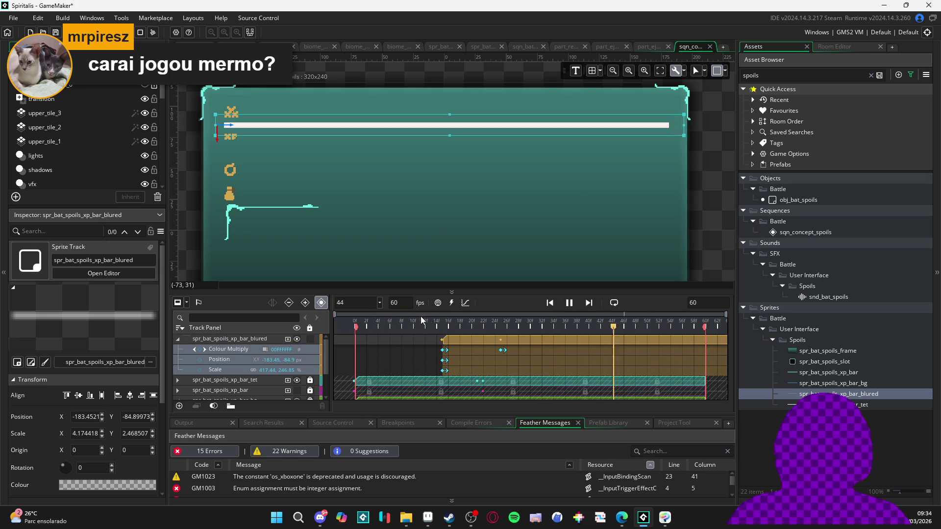
key(space)
click(507, 381)
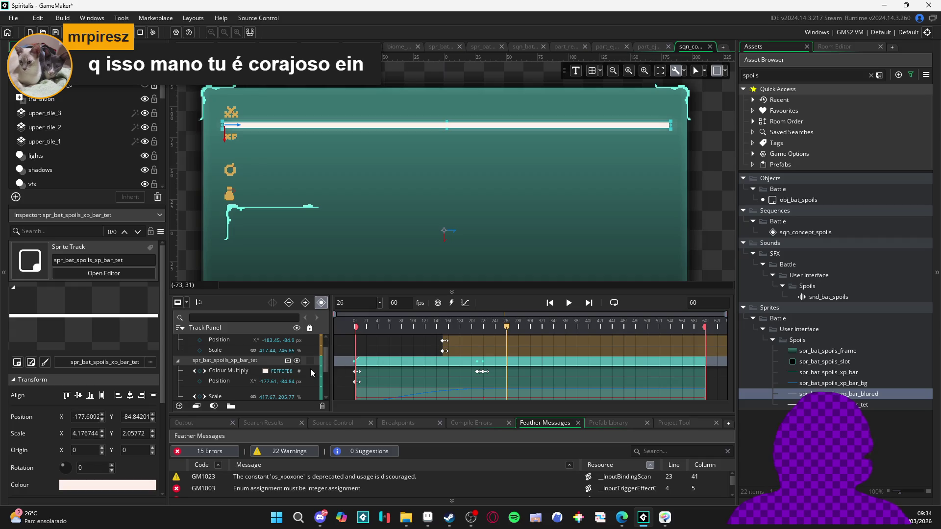
Key spr_bat_spoils_xp_bar_tet's Colour Multiply at frame 26 with alpha 0 and preview the fade.
click(199, 371)
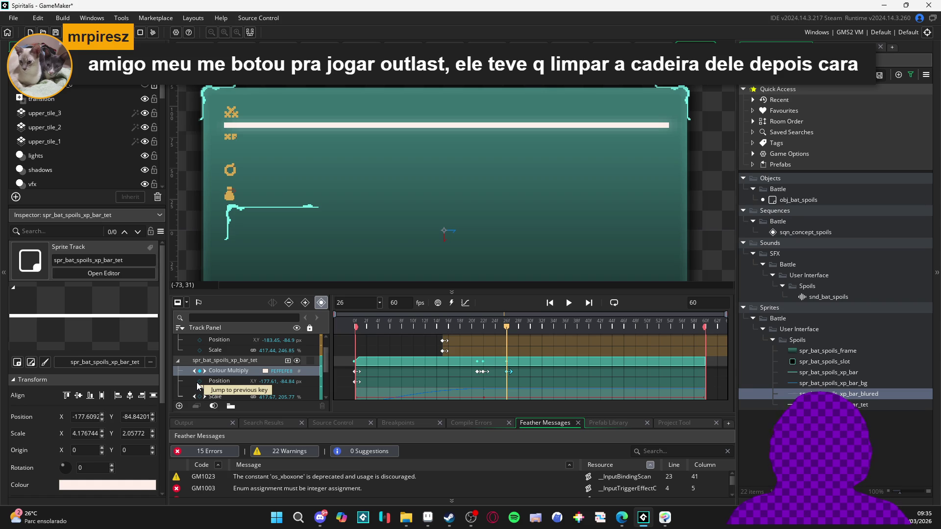
click(265, 371)
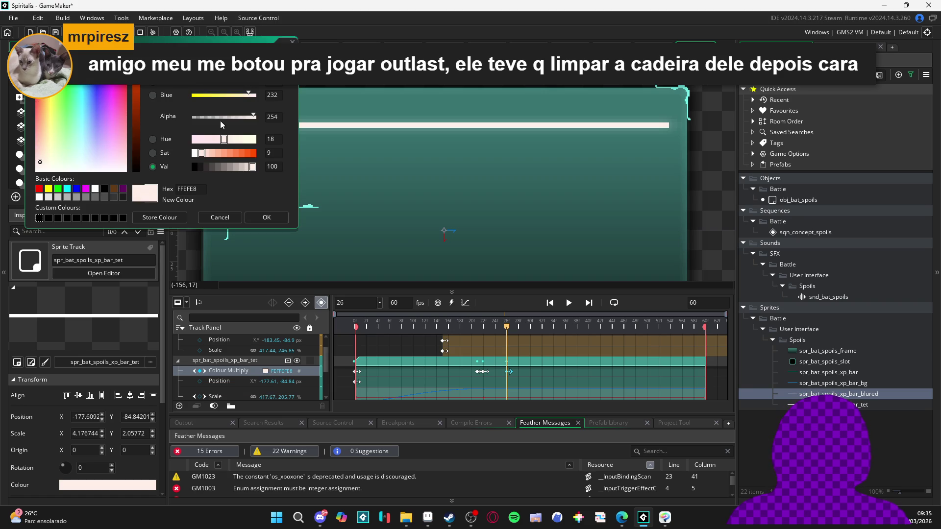
drag(219, 118, 194, 117)
click(276, 222)
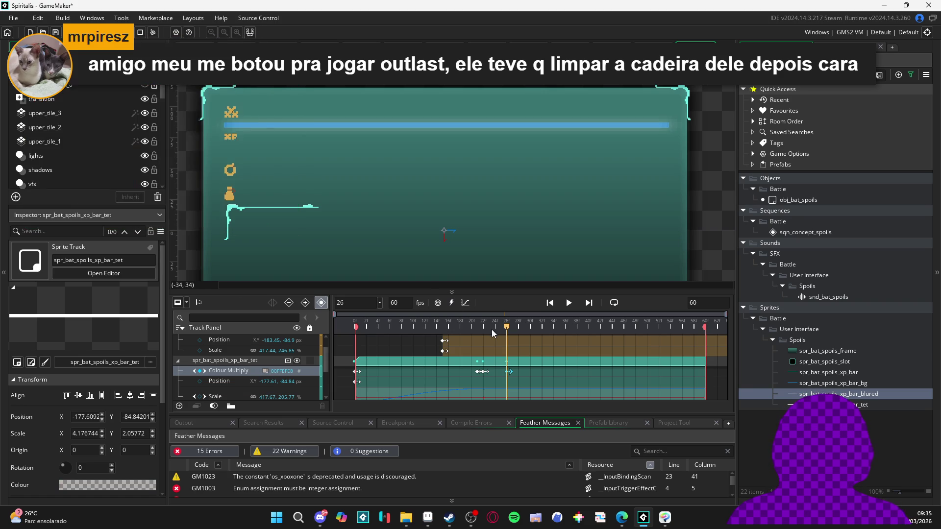
key(space)
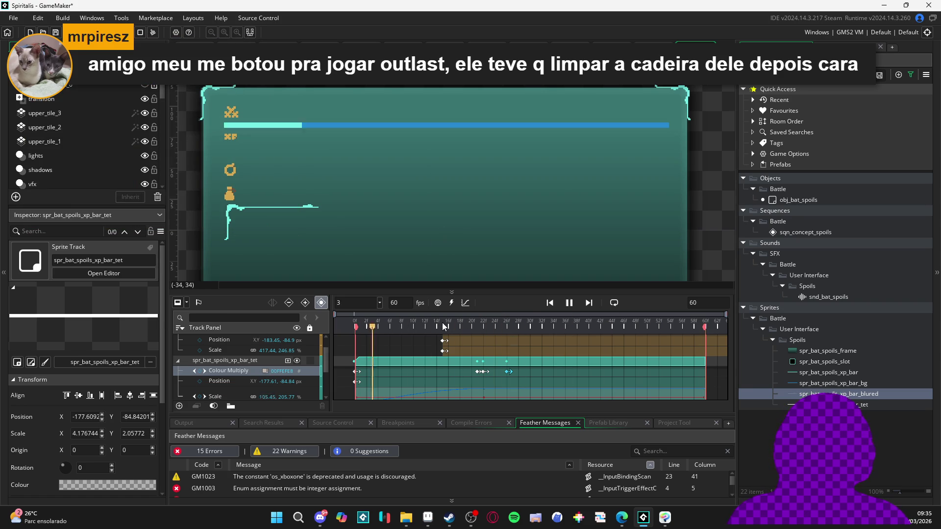
key(space)
key(space)
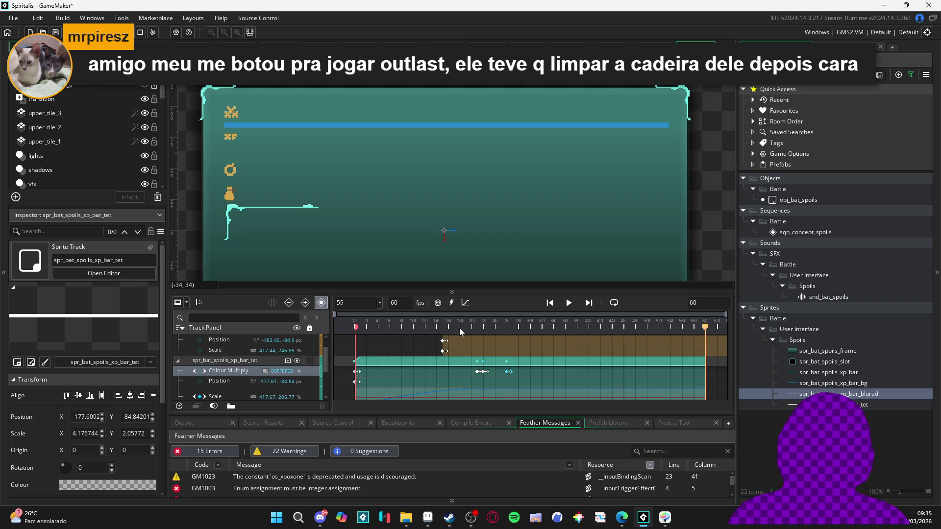
scroll(527, 366, up, 2)
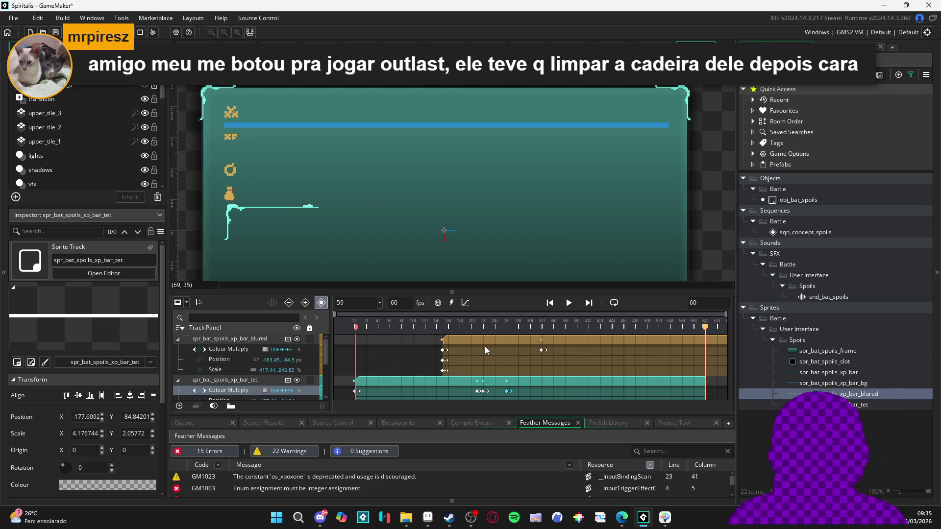
drag(463, 327, 313, 331)
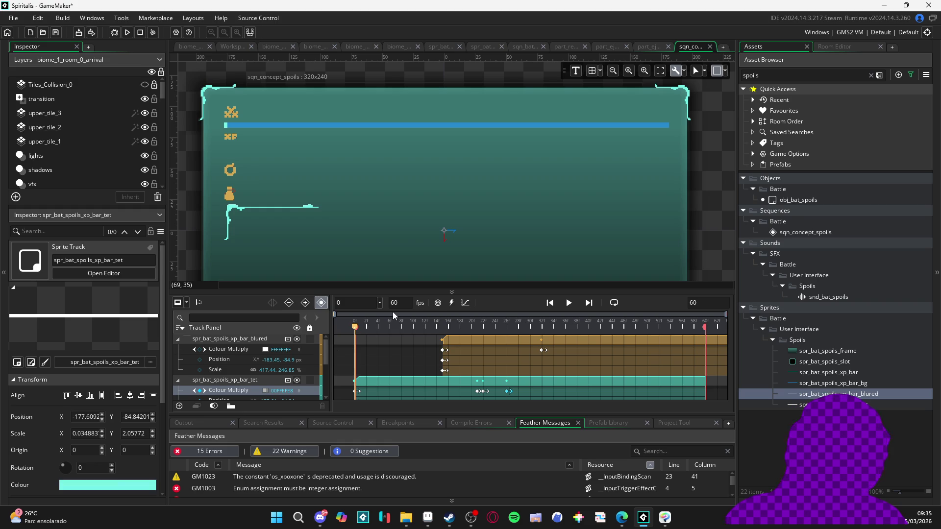
key(space)
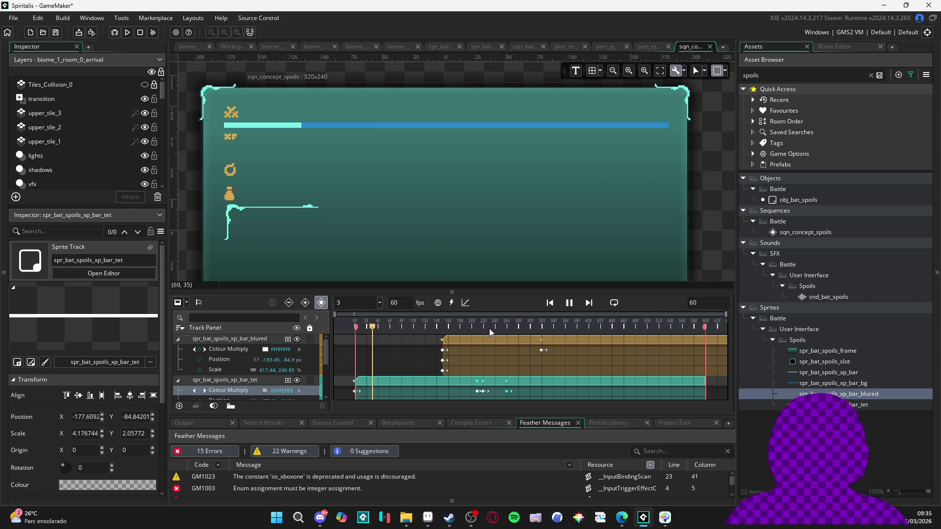
key(space)
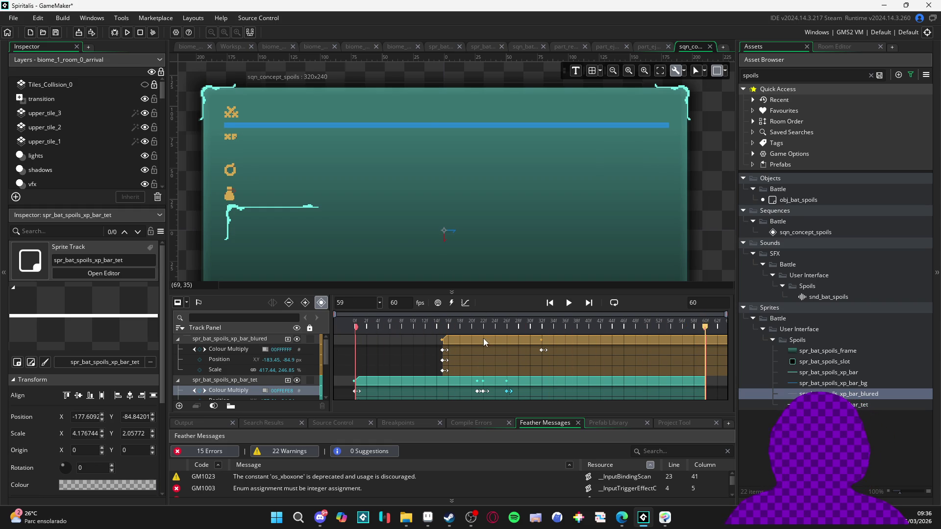
key(space)
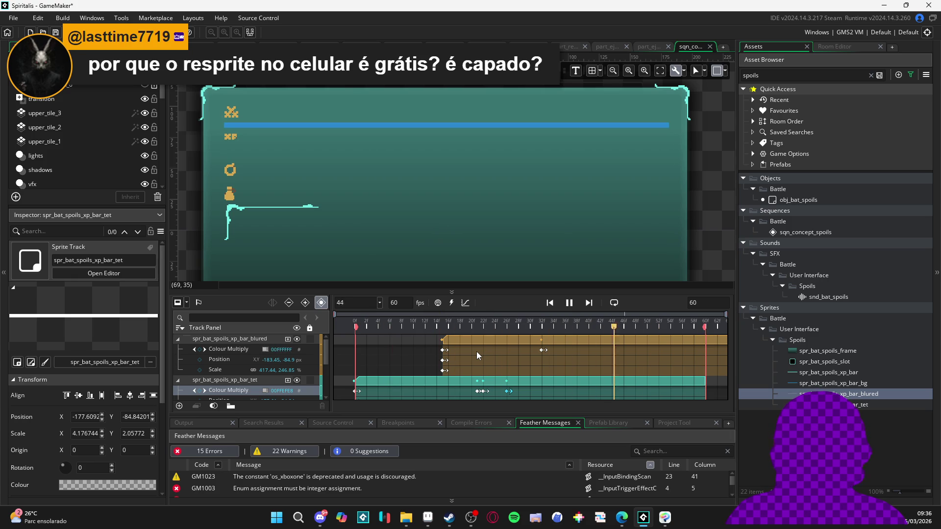
key(space)
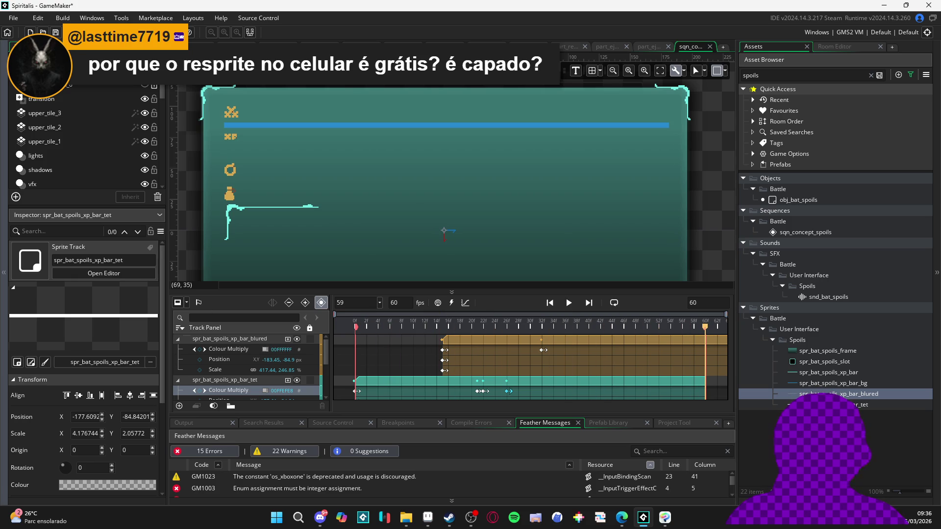
key(alt+Tab)
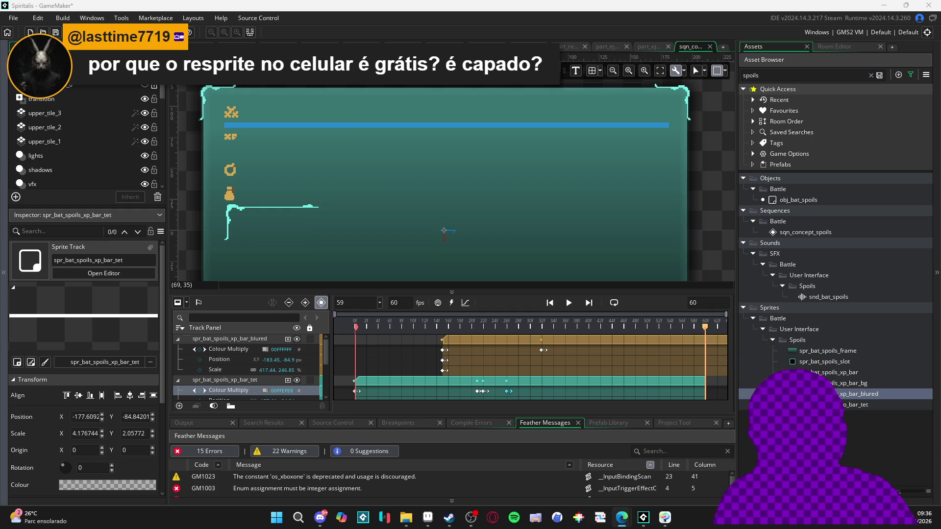
click(449, 517)
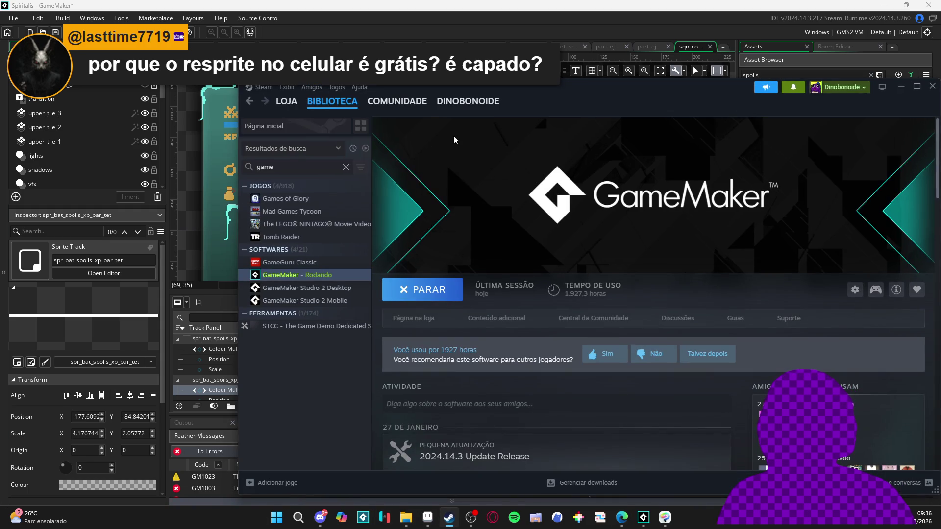
click(298, 108)
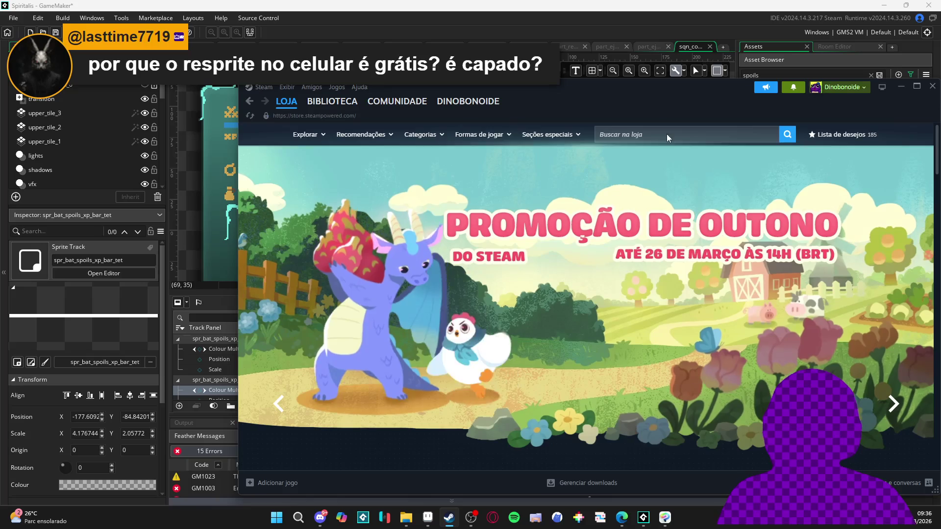
click(667, 134)
text(resprite)
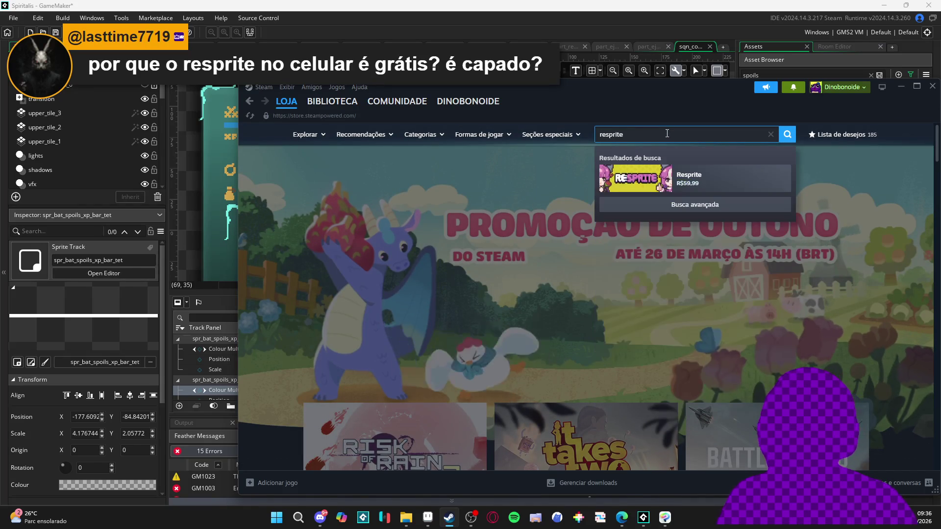
click(712, 185)
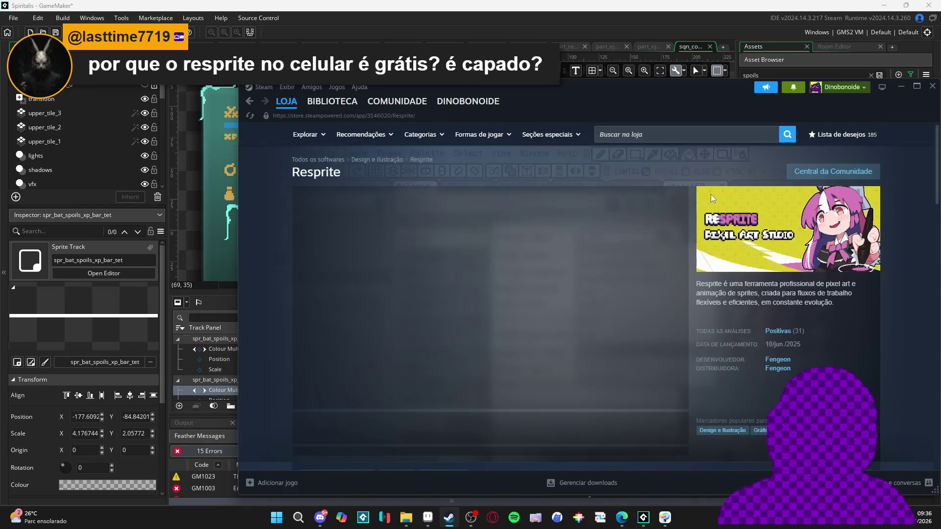
double_click(698, 85)
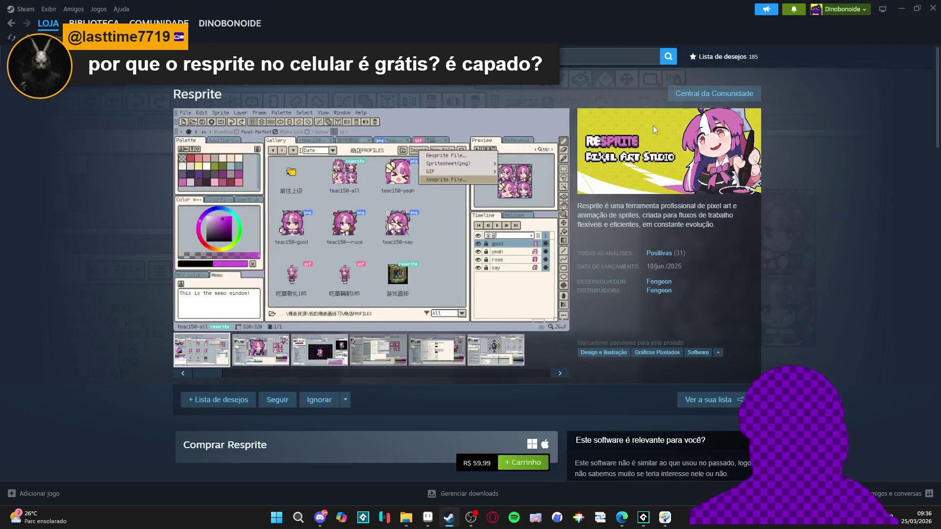
click(320, 350)
click(376, 347)
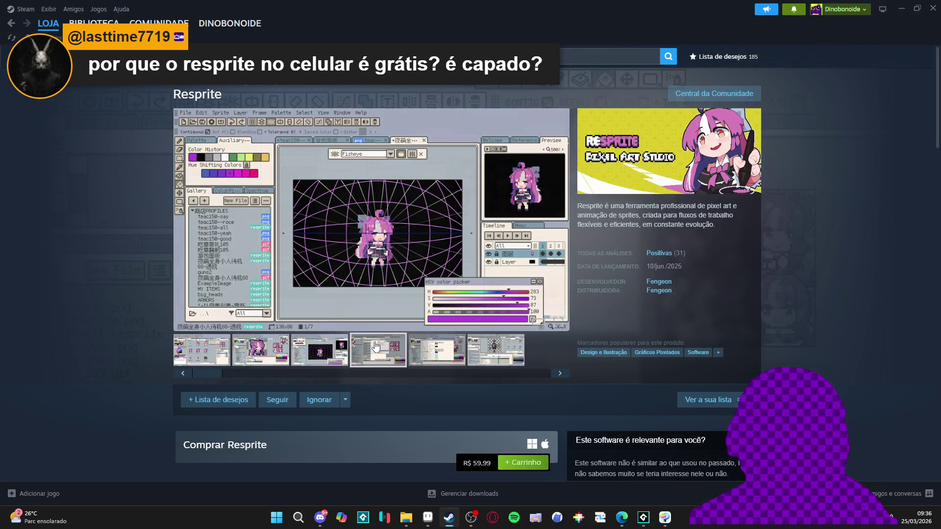
click(321, 343)
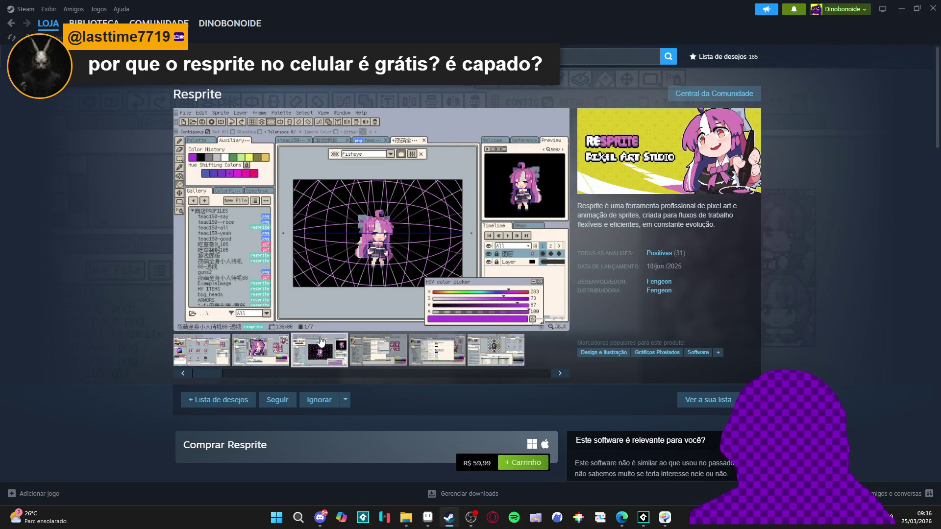
click(380, 348)
click(425, 352)
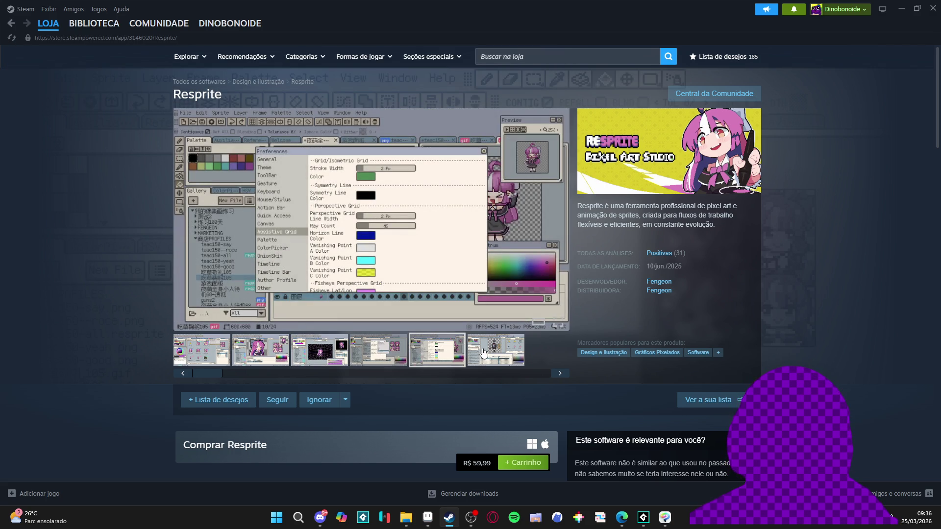
click(484, 352)
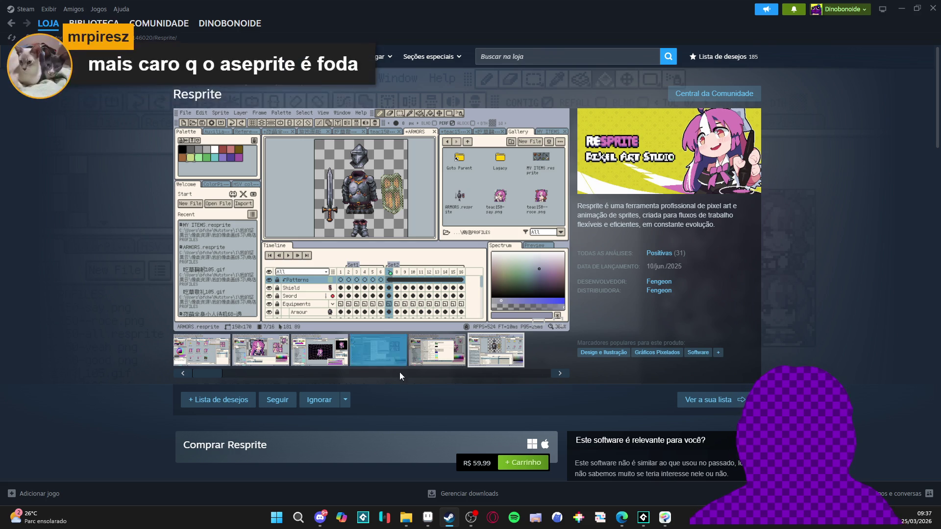
key(alt+Tab)
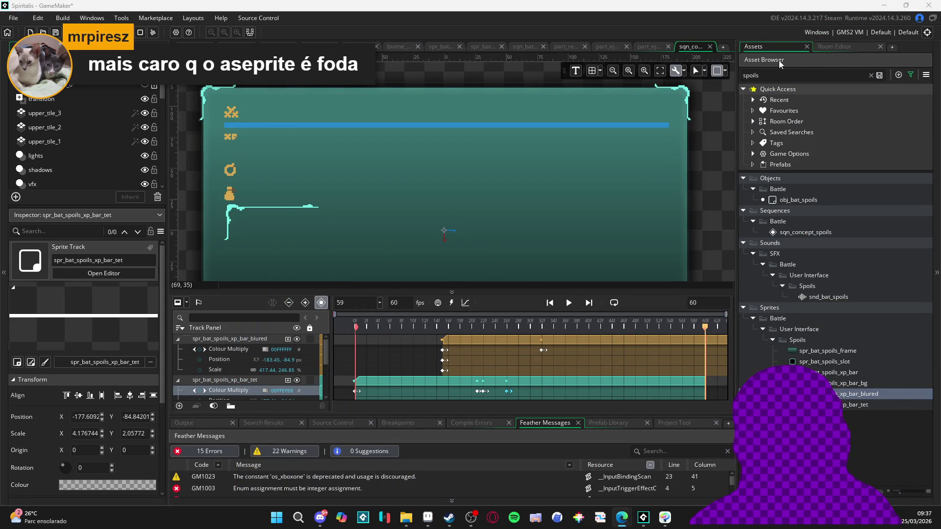
drag(491, 328, 142, 324)
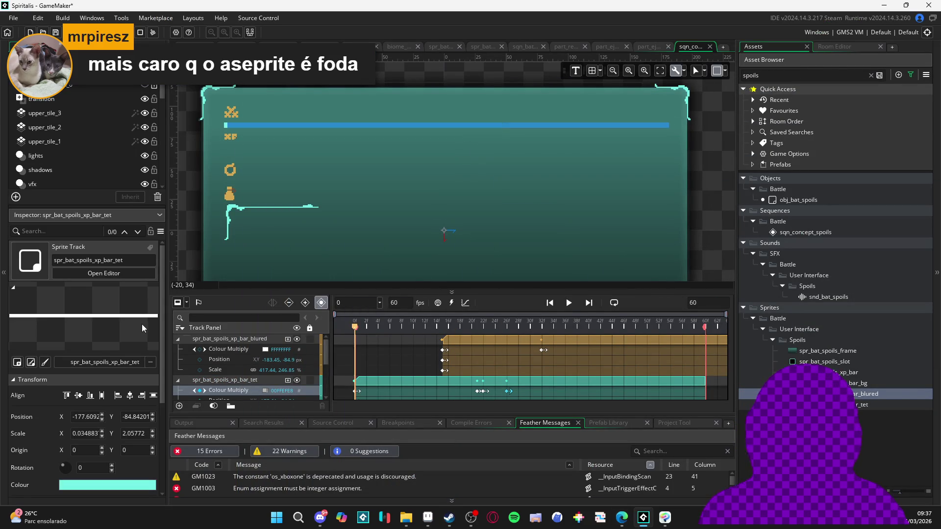
key(space)
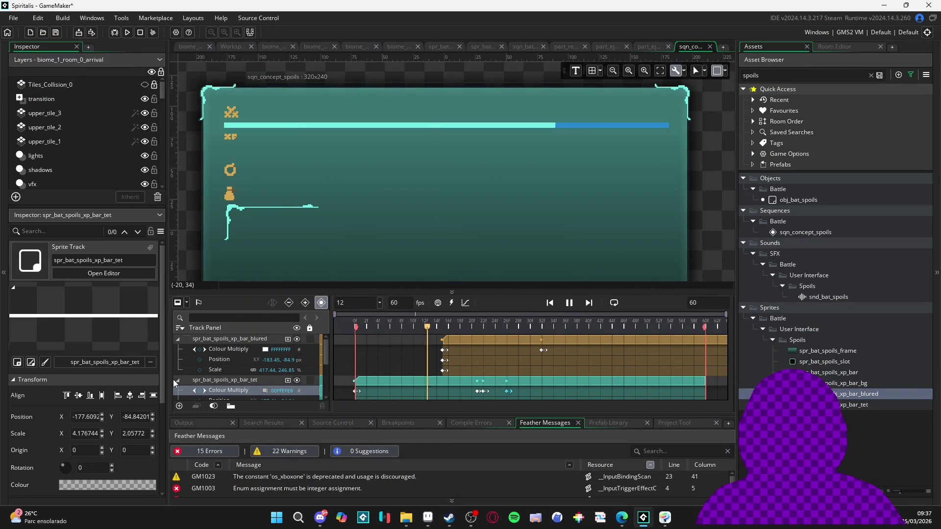
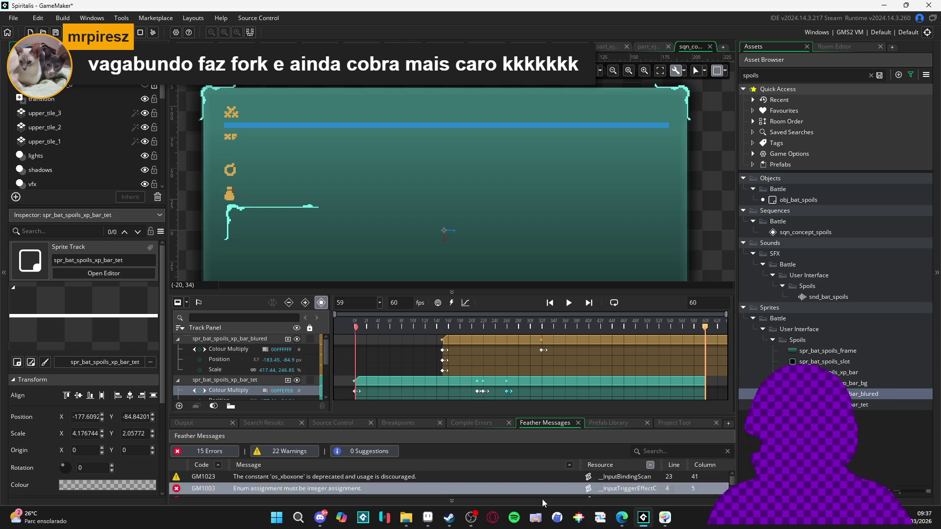
Bring the Steam store page for Resprite in front of GameMaker.
click(449, 519)
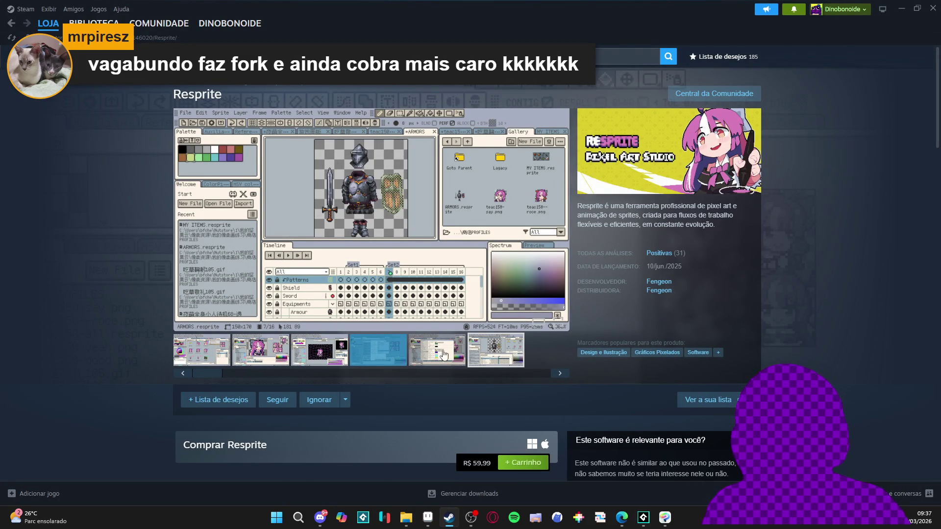
View the Resprite preferences and armor sprite screenshots, enlarging one briefly.
click(423, 355)
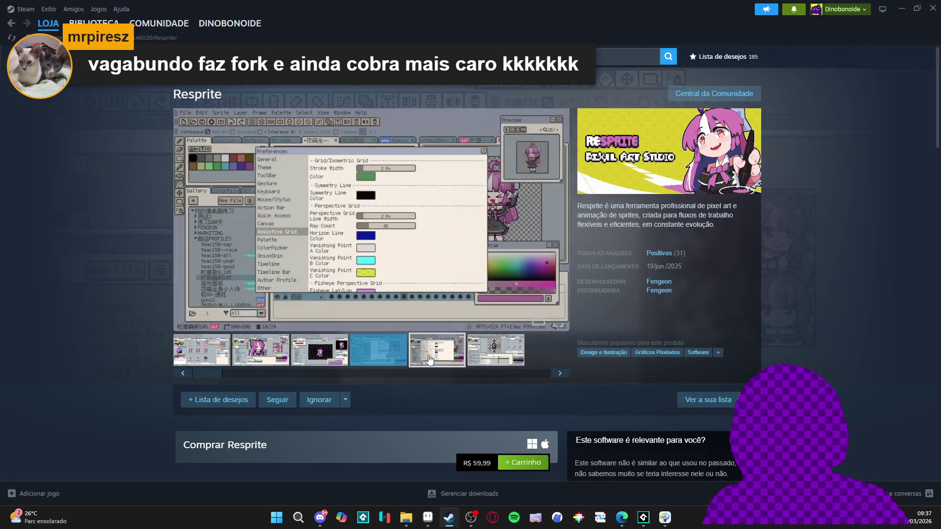
click(494, 359)
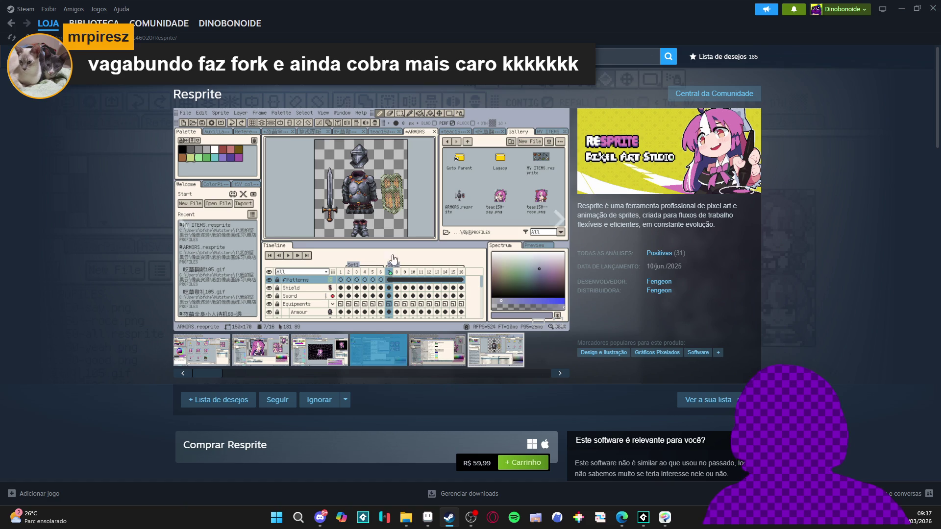
click(363, 200)
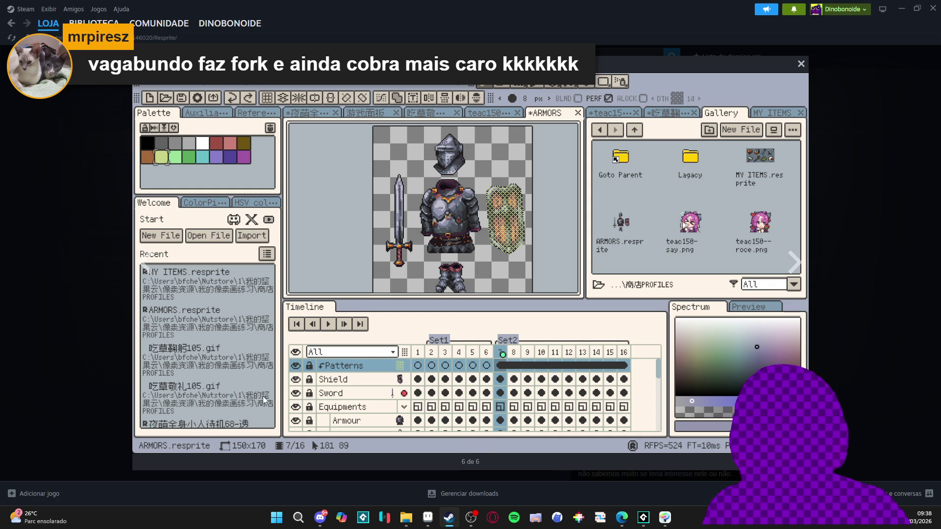
click(848, 268)
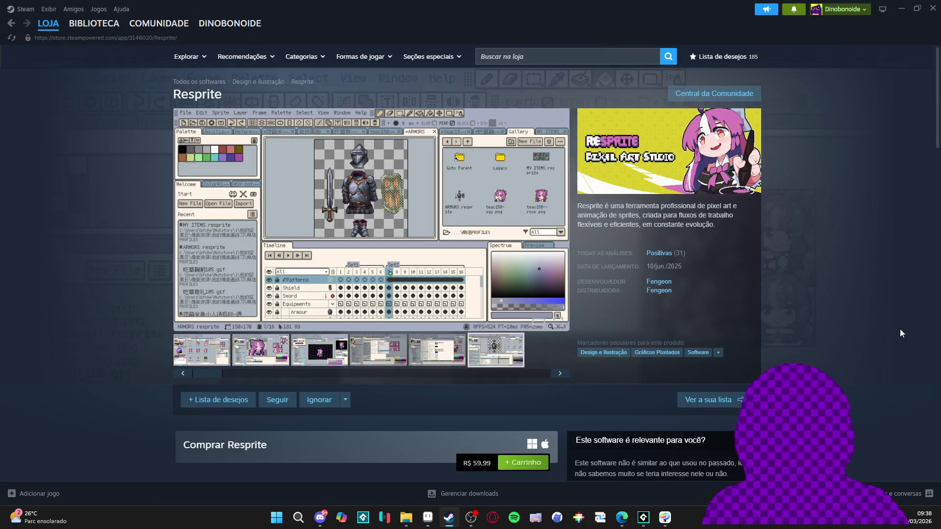
Scroll the Resprite store page and view the main screenshot enlarged.
scroll(899, 328, down, 2)
scroll(889, 310, down, 4)
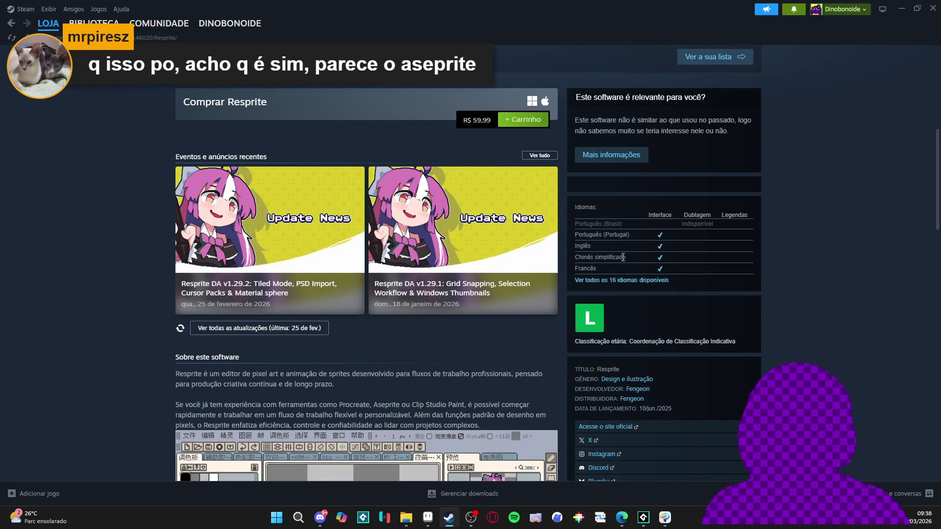
scroll(460, 211, up, 3)
scroll(461, 211, up, 3)
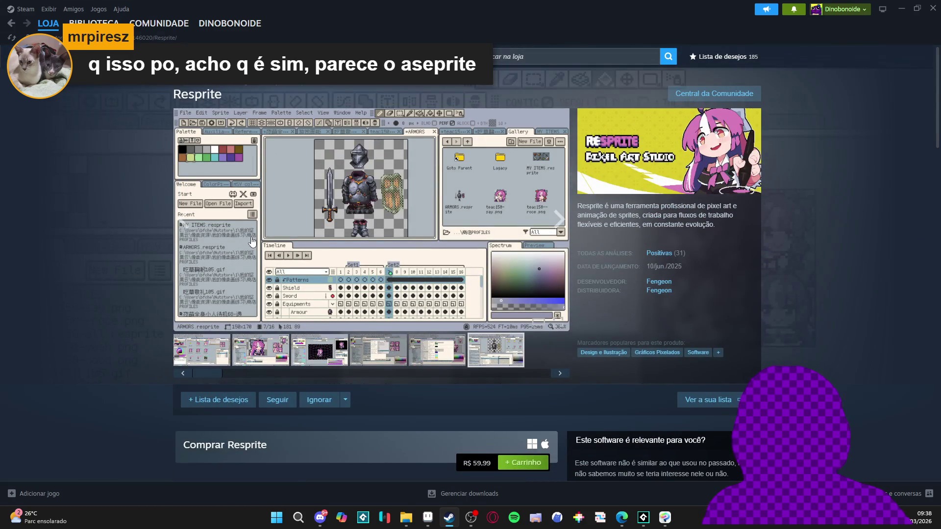
click(253, 242)
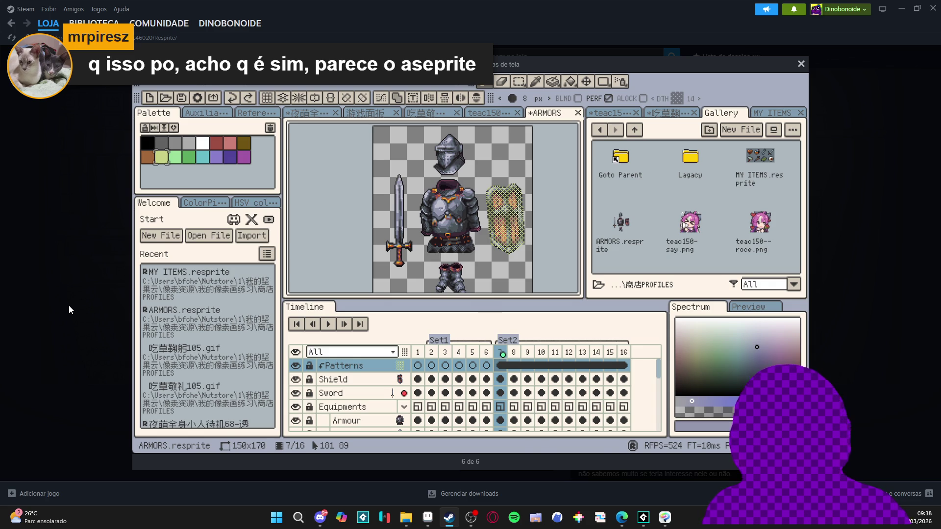
click(69, 306)
View the file gallery screenshot enlarged, then minimize Steam.
scroll(81, 312, down, 5)
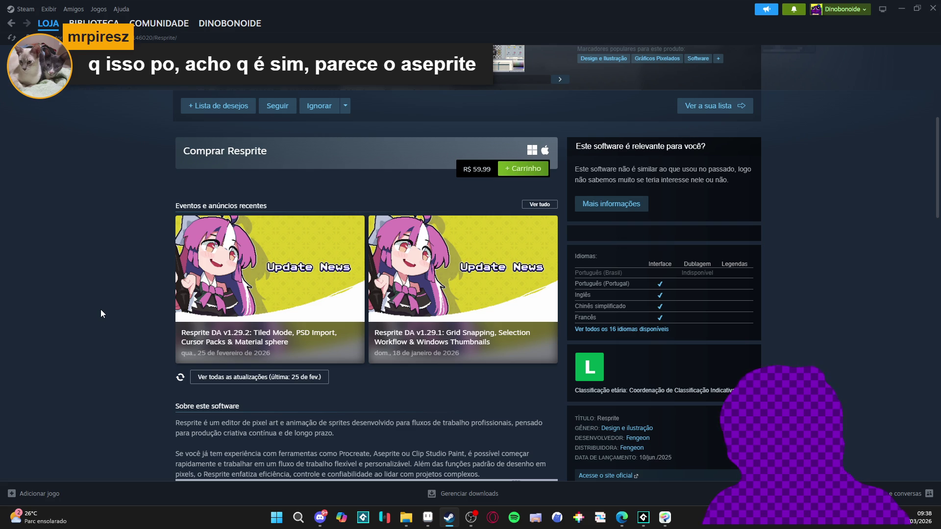
scroll(101, 309, up, 5)
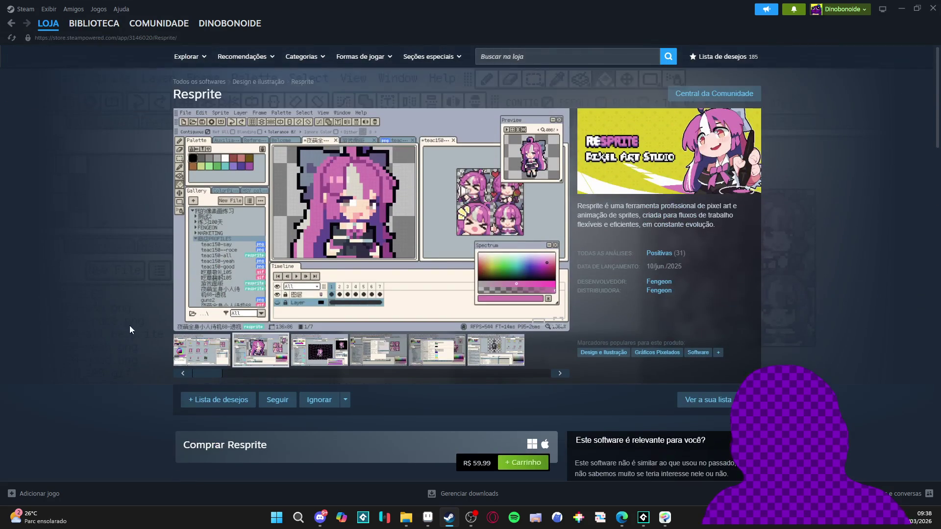
click(208, 354)
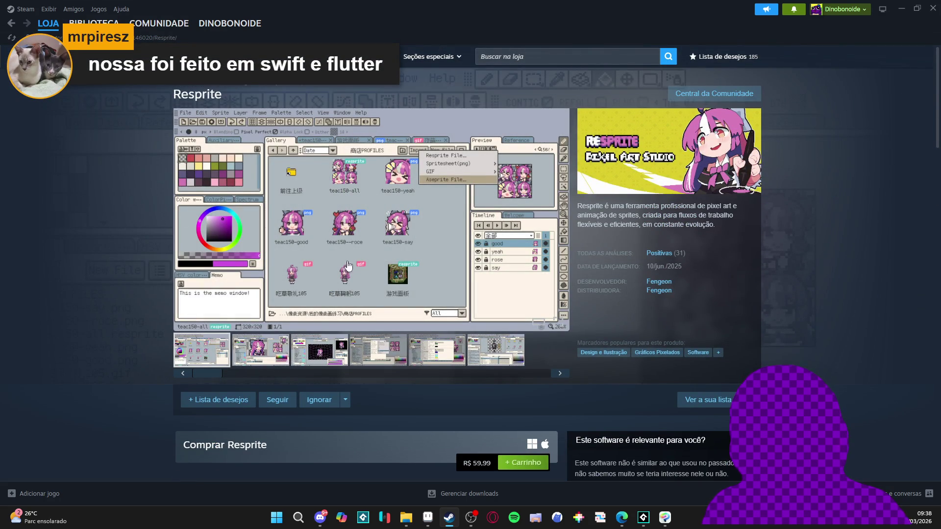
click(348, 265)
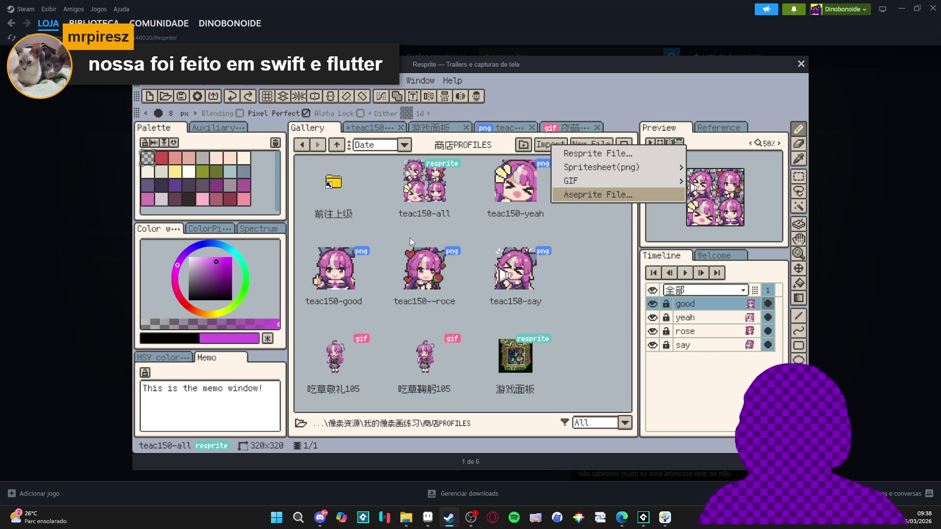
click(845, 216)
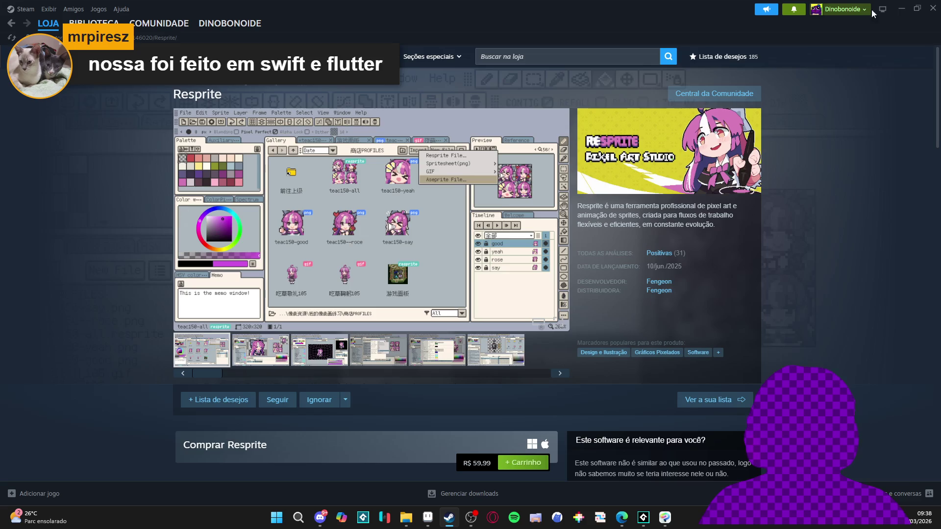
click(902, 8)
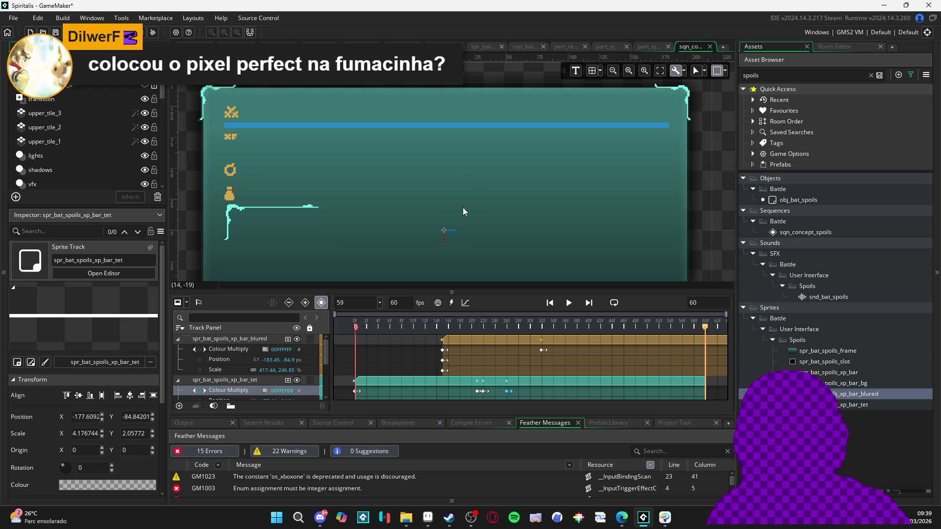
Play sqn_concept_spoils twice, scrolling the track panel to the xp_bar_tet track.
key(space)
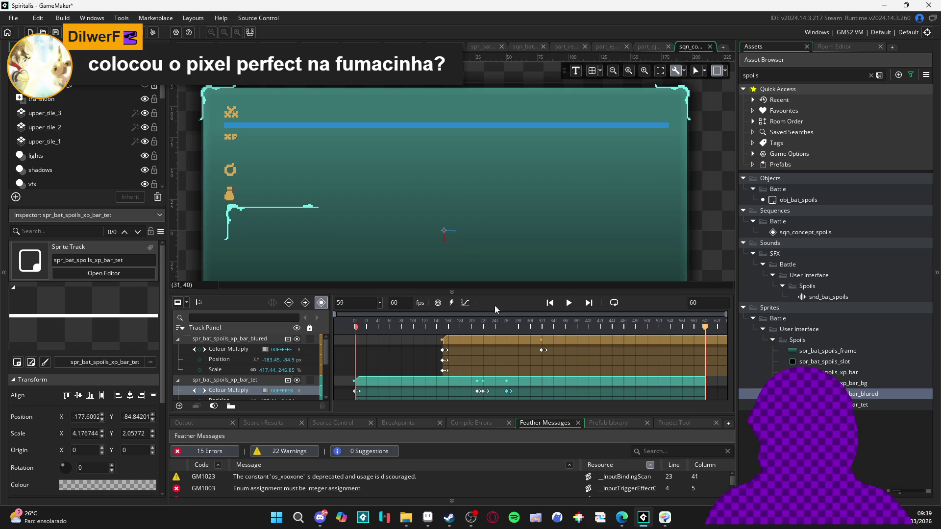
scroll(445, 365, down, 2)
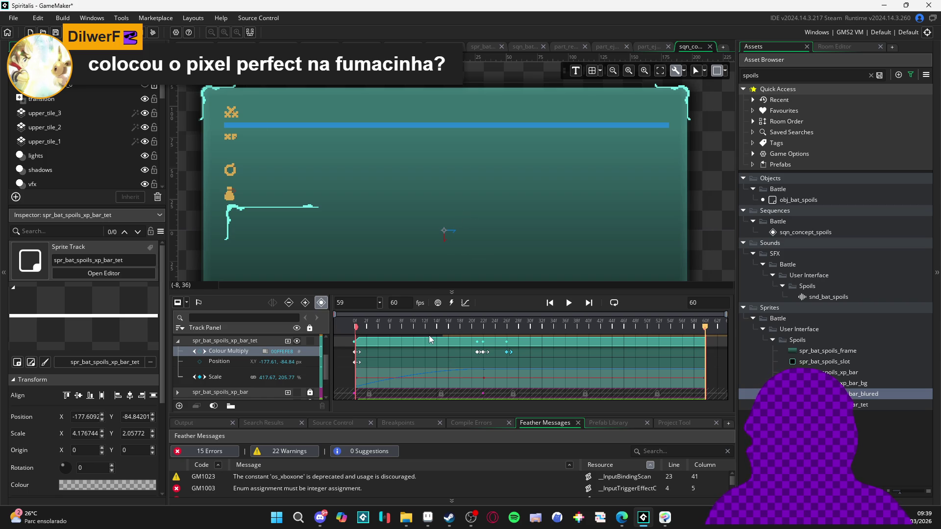
key(space)
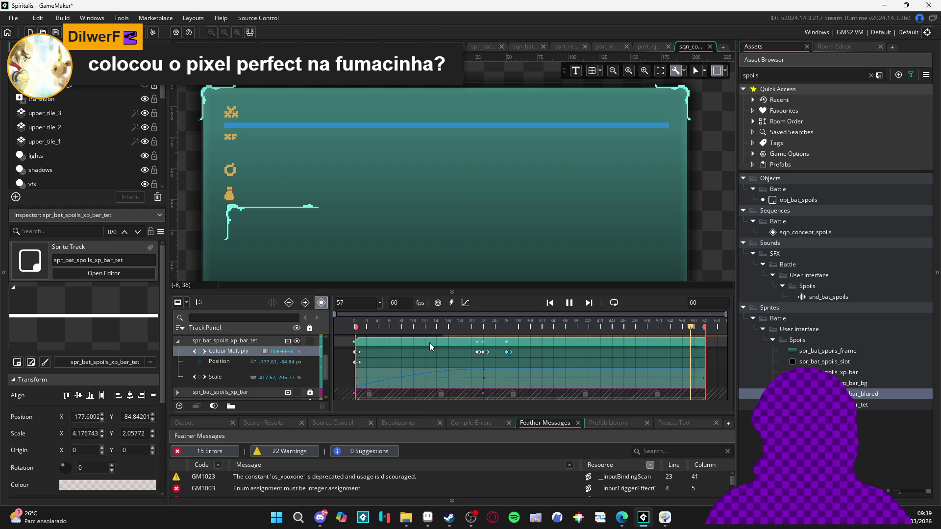
Turn on Loop so the spoils sequence preview repeats.
click(614, 304)
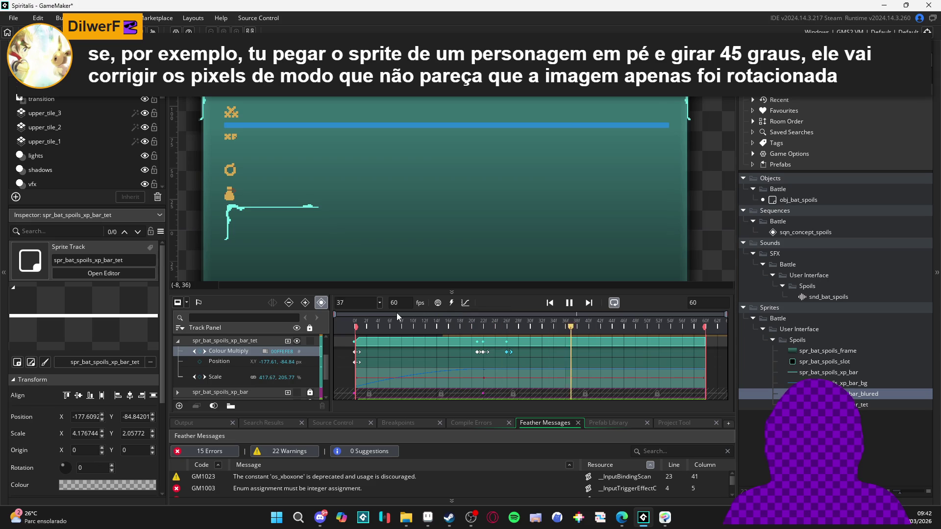
Open spr_interface_spoil_frame.png in Aseprite and sample the frame line's cyan colour.
click(427, 517)
key(ctrl+shift+Tab)
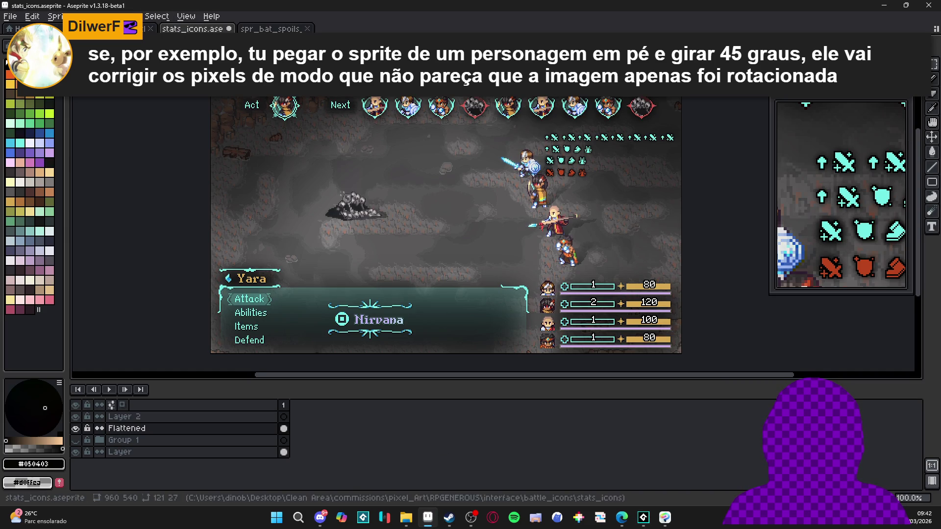
key(ctrl+Tab)
key(ctrl+Tab)
click(405, 517)
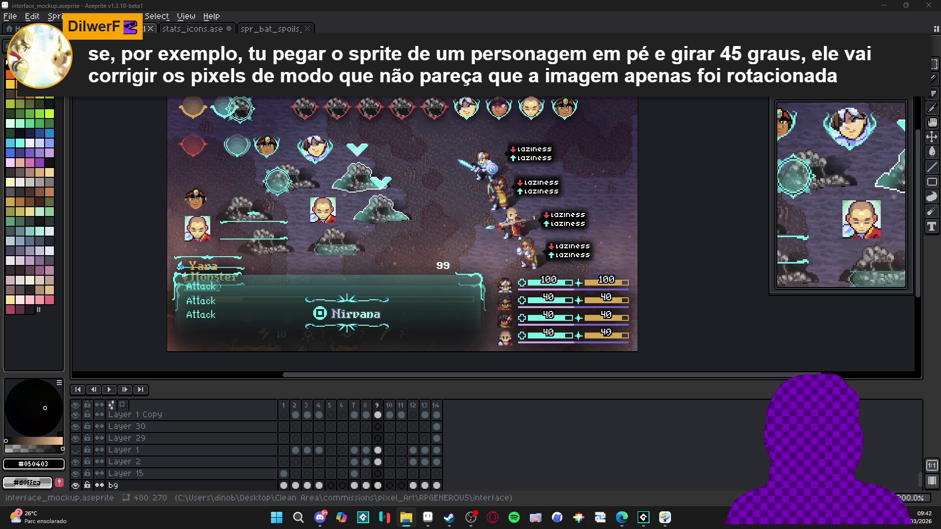
scroll(290, 272, up, 5)
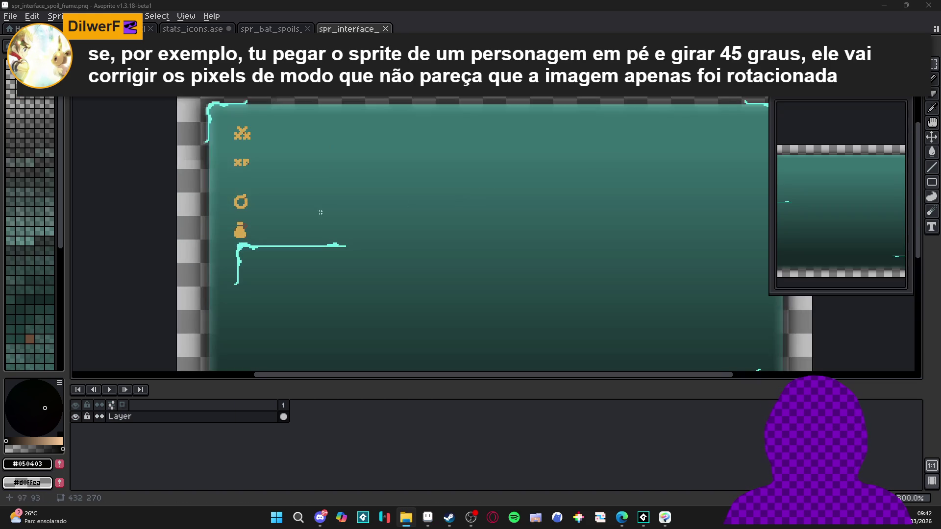
alt+click(290, 265)
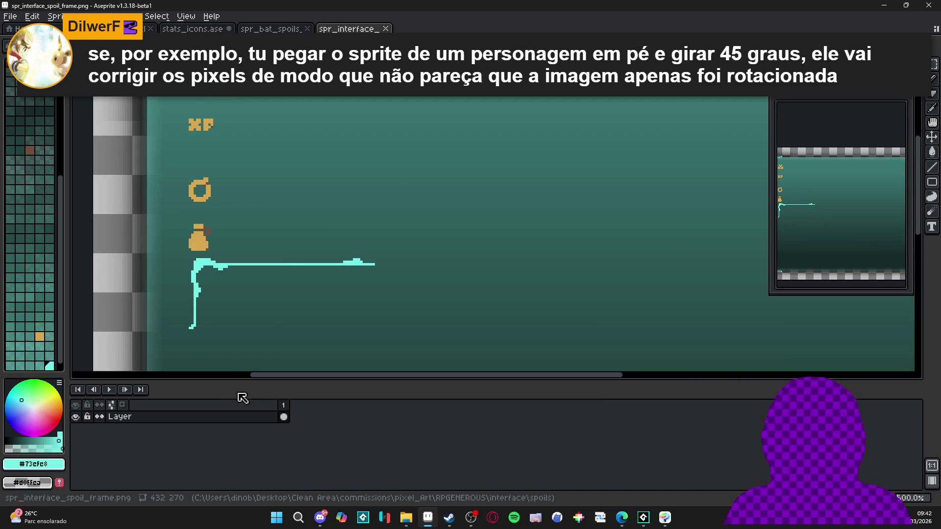
click(220, 419)
Add a new layer and draw a small cyan arrow beside the frame.
key(shift+n)
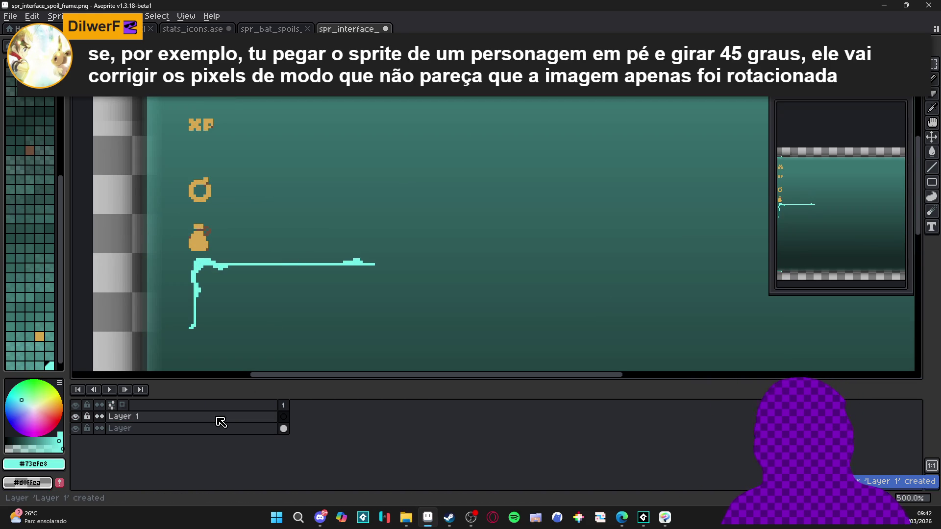
drag(495, 177, 319, 261)
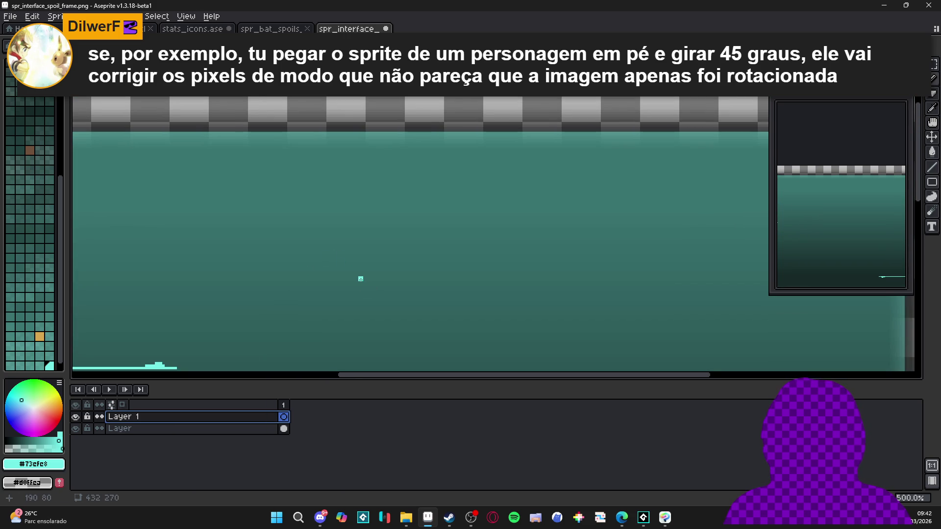
scroll(360, 278, up, 1)
mouse_move(360, 278)
mouse_down()
mouse_move(361, 258)
mouse_move(381, 285)
mouse_move(329, 284)
mouse_move(351, 284)
mouse_move(395, 325)
mouse_move(425, 277)
mouse_up()
scroll(362, 263, up, 4)
scroll(351, 284, down, 2)
Select the arrow and nudge it up and right into place.
key(m)
scroll(349, 296, up, 2)
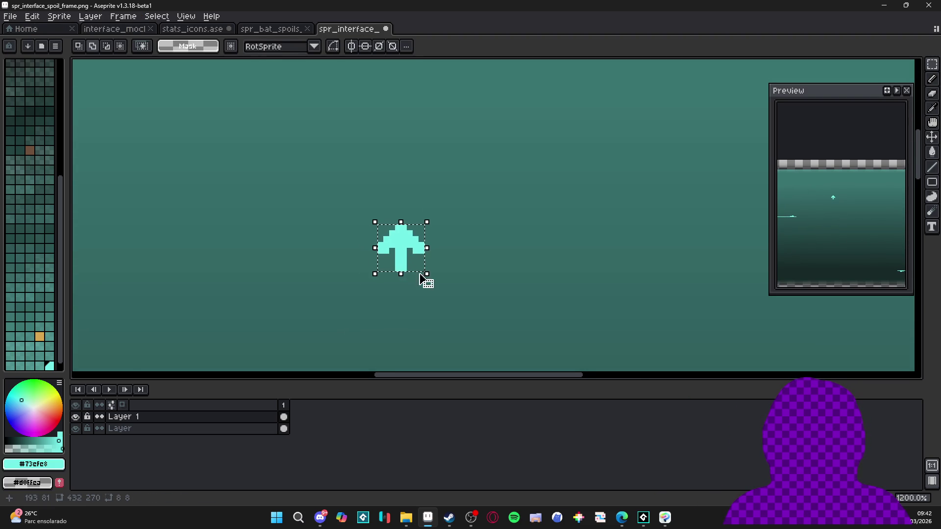
key(ctrl+d)
key(b)
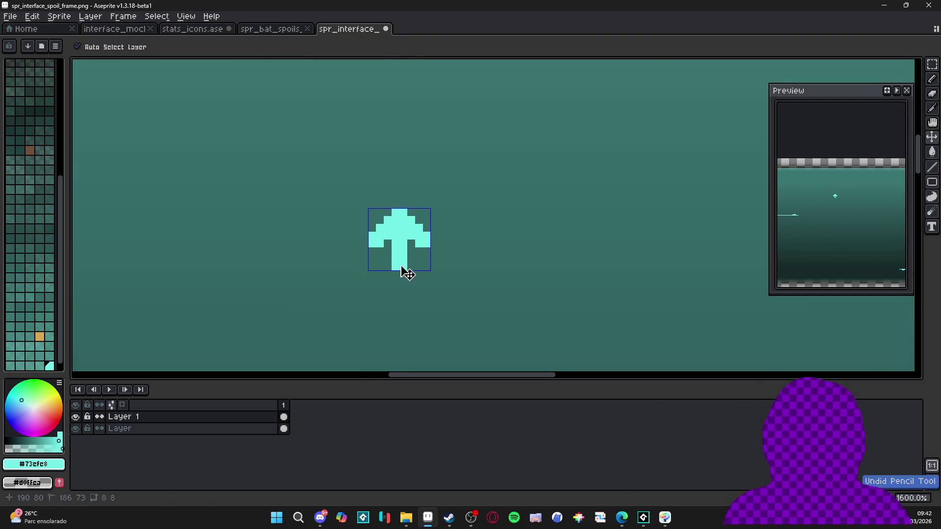
scroll(400, 281, down, 5)
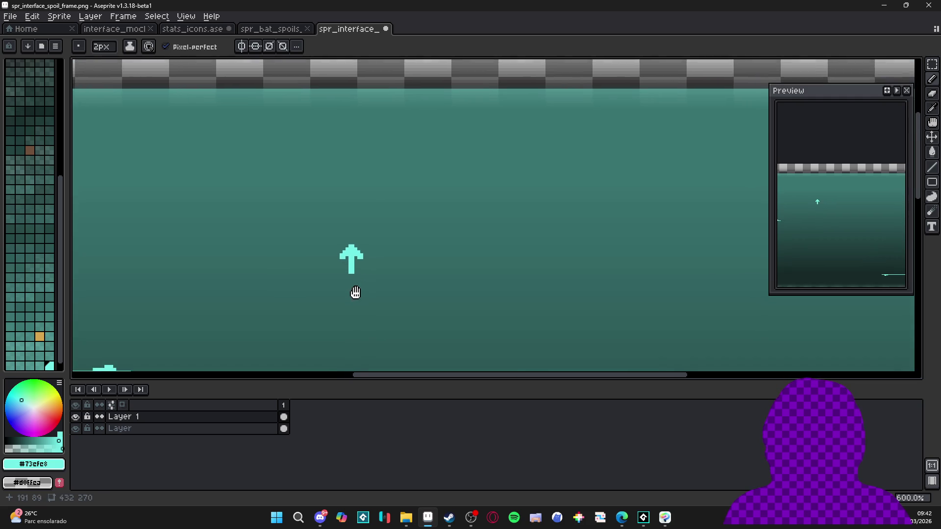
Add cyan 'Level Up' text beside the arrow.
click(931, 227)
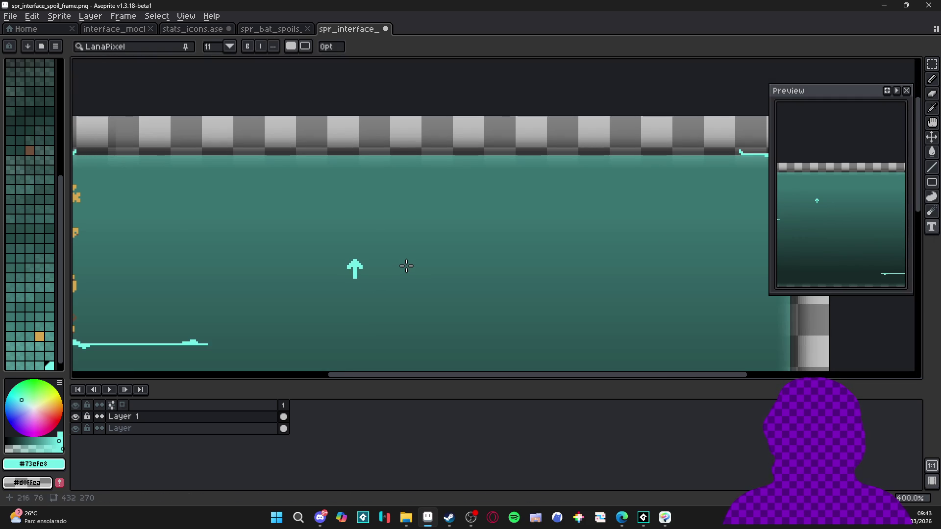
click(371, 267)
text(Le)
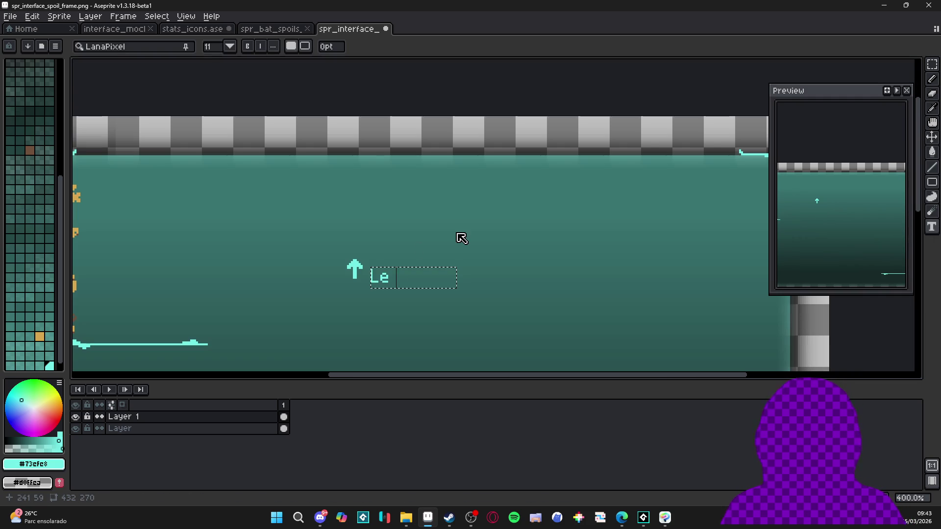
text(vel Up)
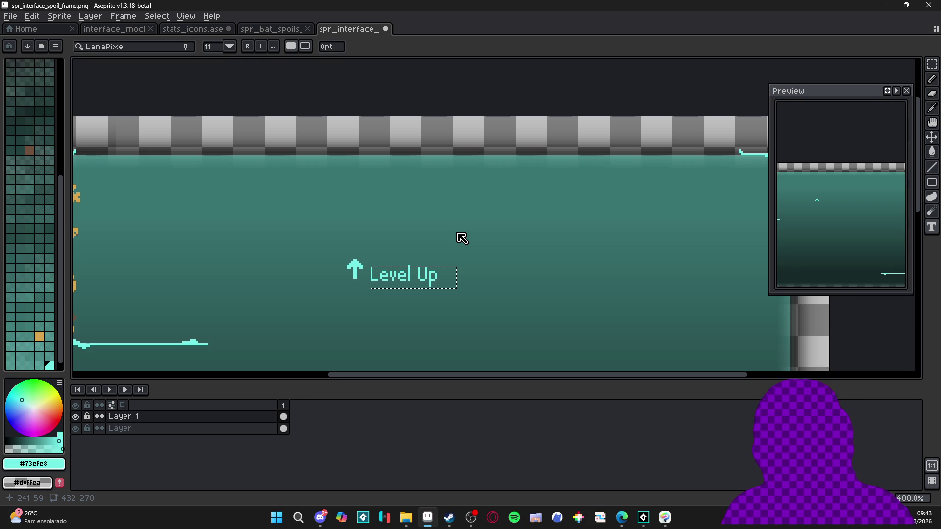
key(Return)
scroll(456, 234, up, 1)
scroll(437, 251, up, 1)
Select the arrow and Level Up text together and nudge them upward.
mouse_move(343, 260)
mouse_down()
mouse_move(378, 294)
mouse_move(483, 330)
mouse_up()
key(Return)
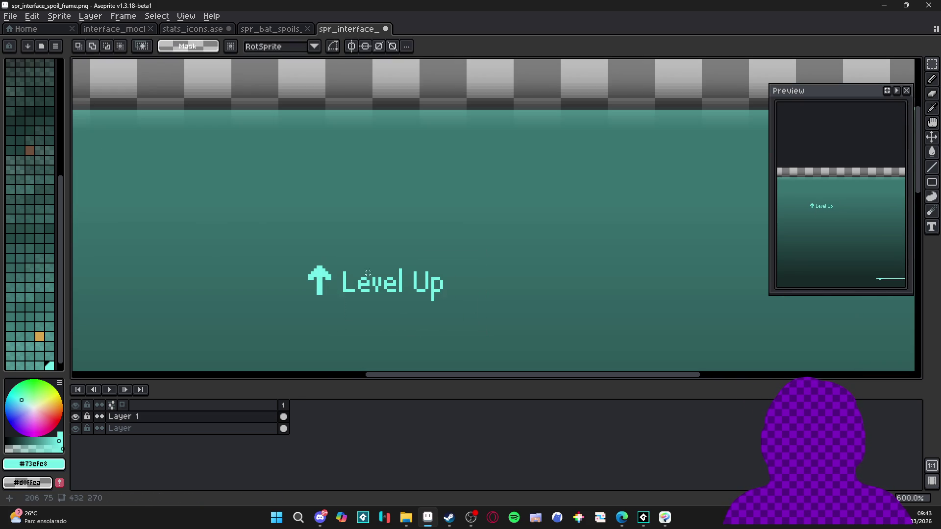
scroll(339, 275, down, 2)
drag(309, 253, 387, 289)
scroll(389, 293, down, 1)
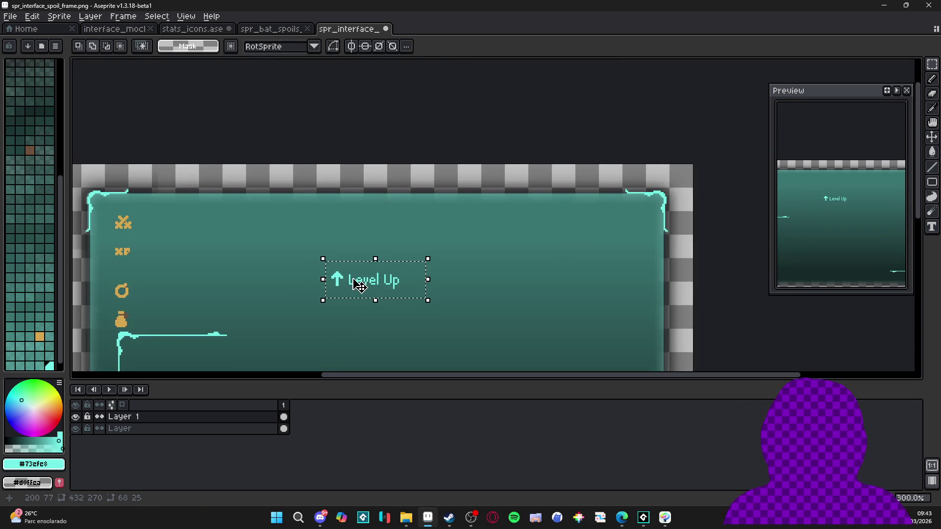
scroll(365, 285, up, 2)
key(Up)
key(Up)
key(Up)
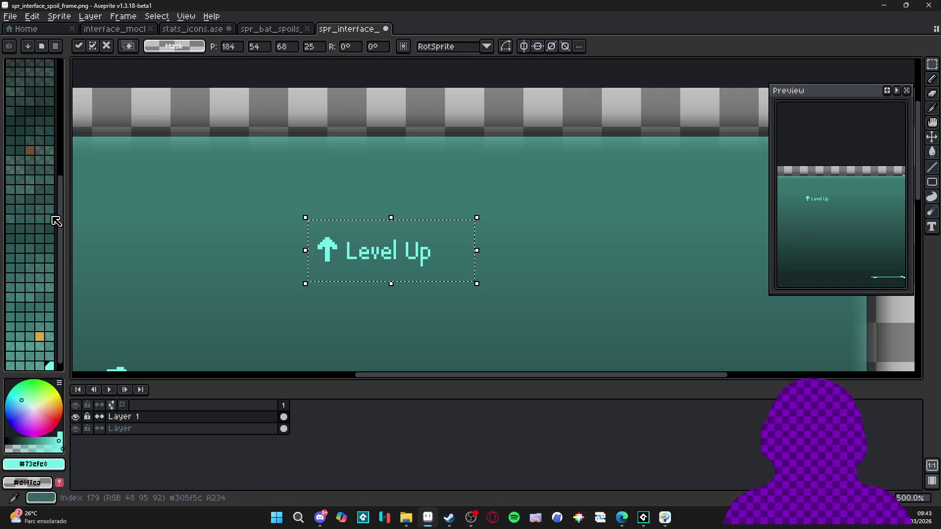
Load the AAP-Splendor128 palette preset.
click(28, 46)
click(230, 177)
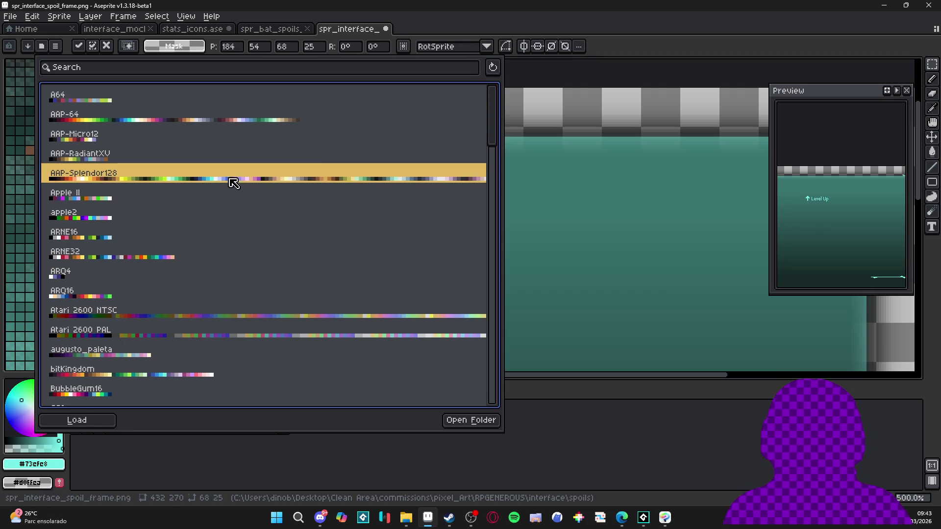
click(622, 84)
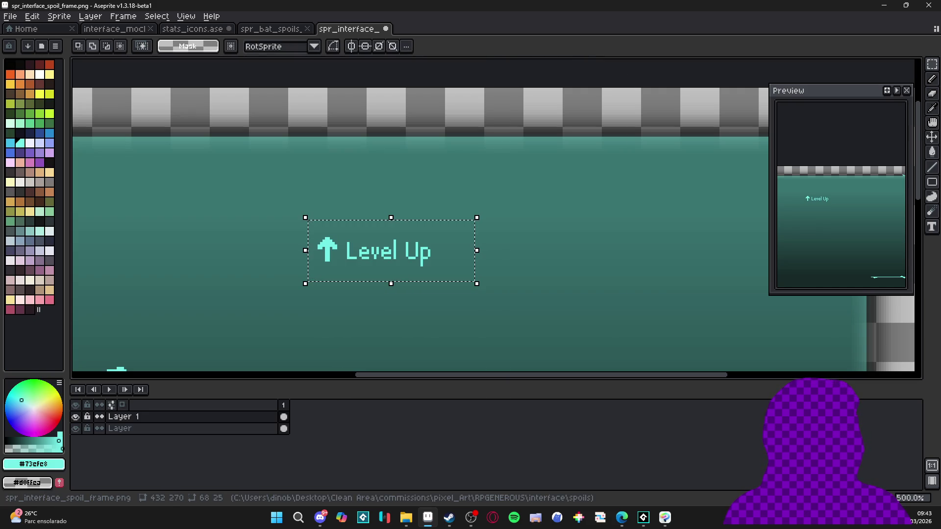
key(super+e)
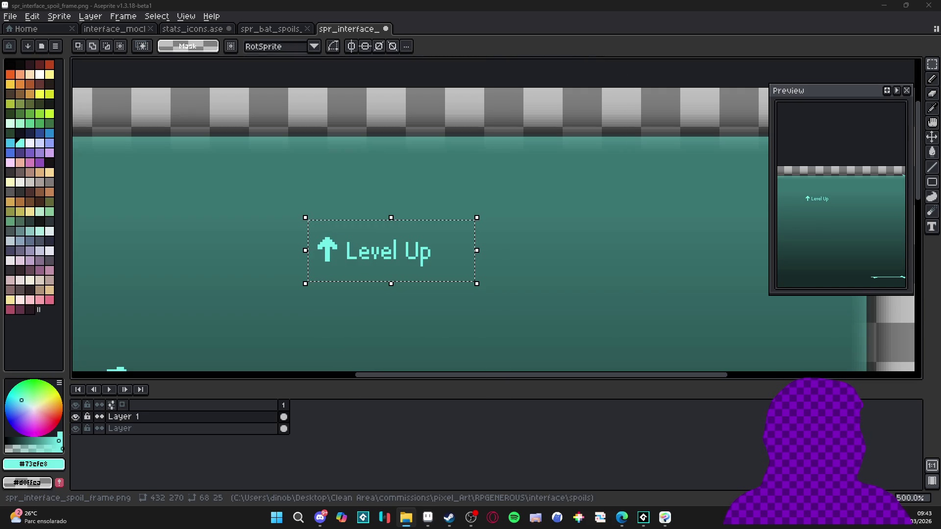
key(alt+Tab)
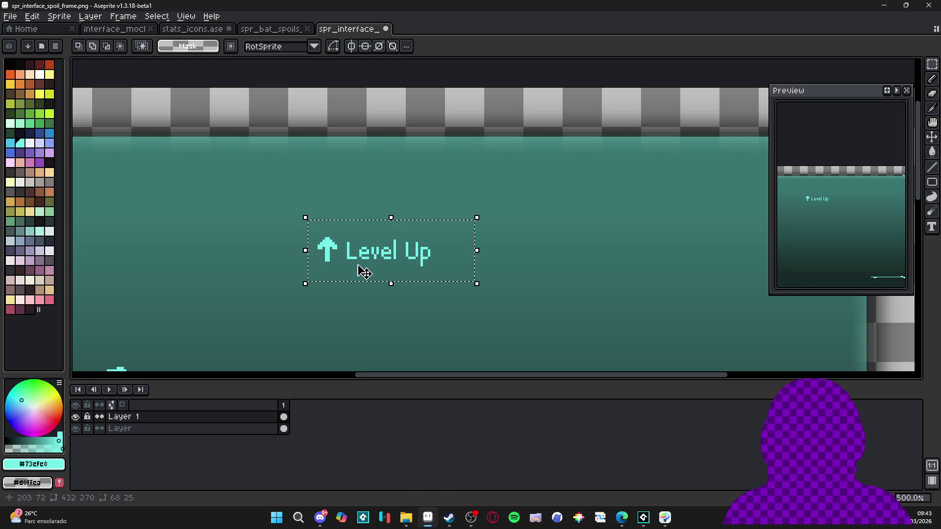
scroll(342, 255, down, 3)
scroll(338, 254, up, 3)
Recolour the arrow and Level Up text from cyan to white with the Magic Wand.
mouse_move(317, 239)
mouse_down()
mouse_move(347, 263)
mouse_move(494, 299)
mouse_up()
scroll(494, 299, down, 2)
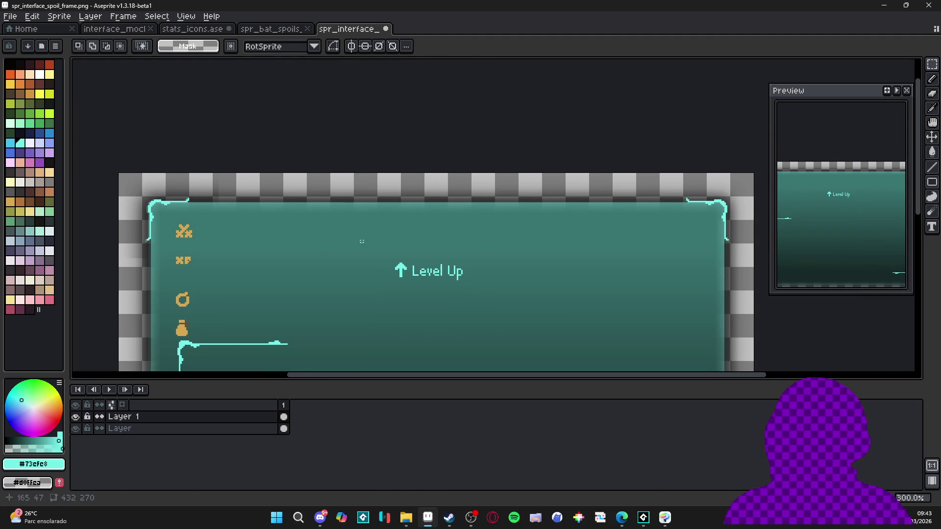
scroll(481, 264, up, 2)
drag(361, 223, 524, 294)
key(w)
click(40, 74)
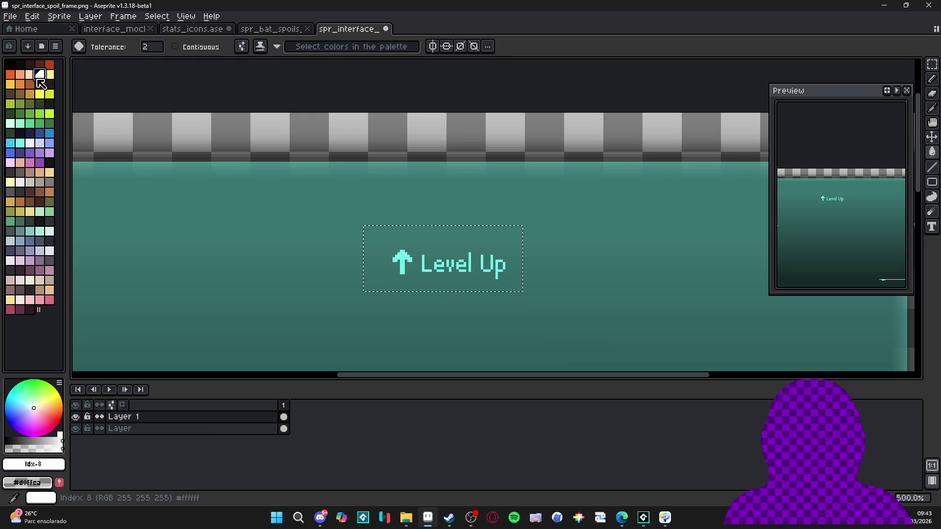
click(434, 257)
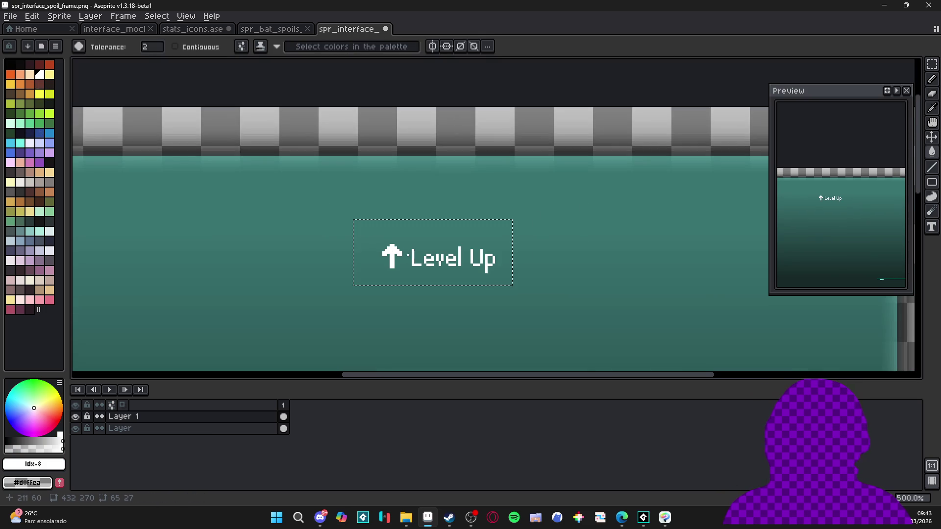
key(ctrl+d)
scroll(434, 257, up, 2)
key(m)
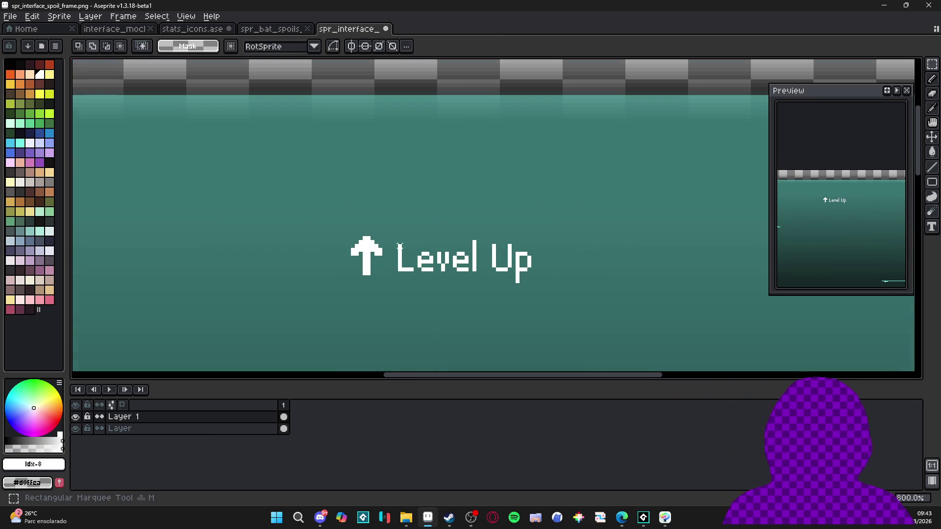
scroll(375, 271, up, 3)
mouse_move(363, 309)
mouse_down()
mouse_move(673, 282)
mouse_move(680, 218)
mouse_up()
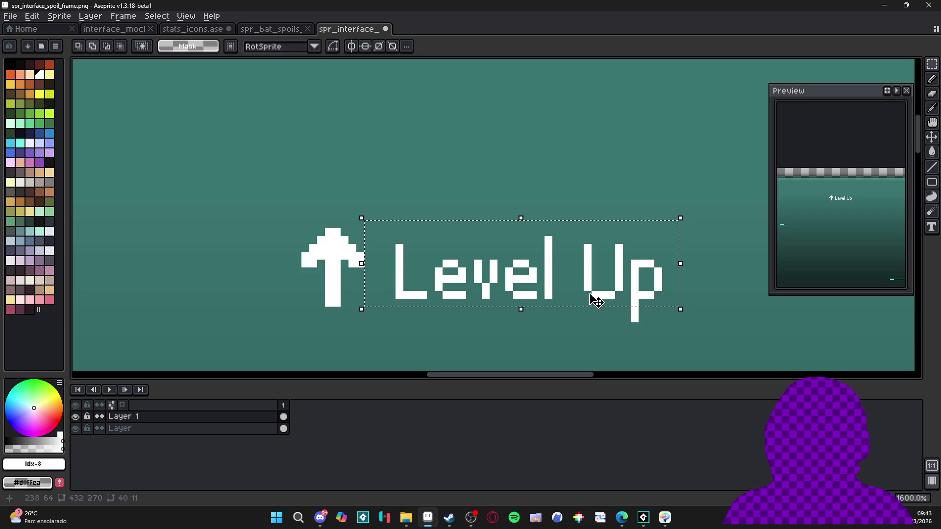
drag(580, 287, 580, 280)
key(Escape)
mouse_move(689, 350)
mouse_down()
mouse_move(680, 333)
mouse_move(384, 200)
mouse_up()
key(ctrl+z)
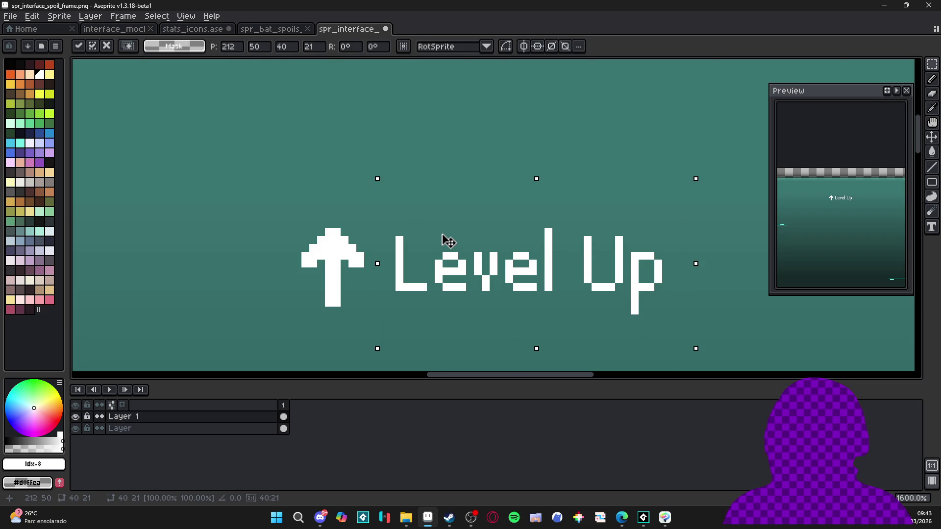
scroll(441, 241, down, 2)
scroll(378, 241, up, 2)
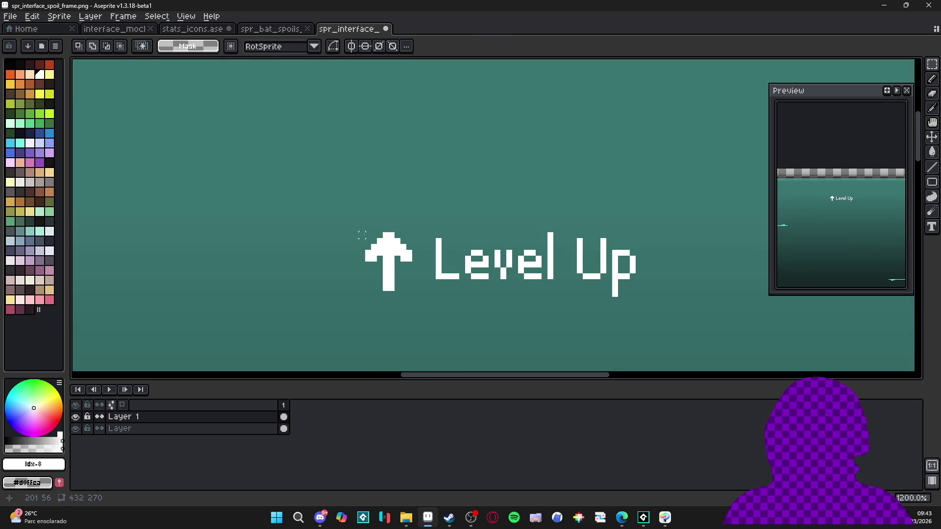
mouse_move(365, 232)
mouse_down()
mouse_move(500, 285)
mouse_move(638, 304)
mouse_up()
scroll(599, 294, down, 4)
key(ctrl+d)
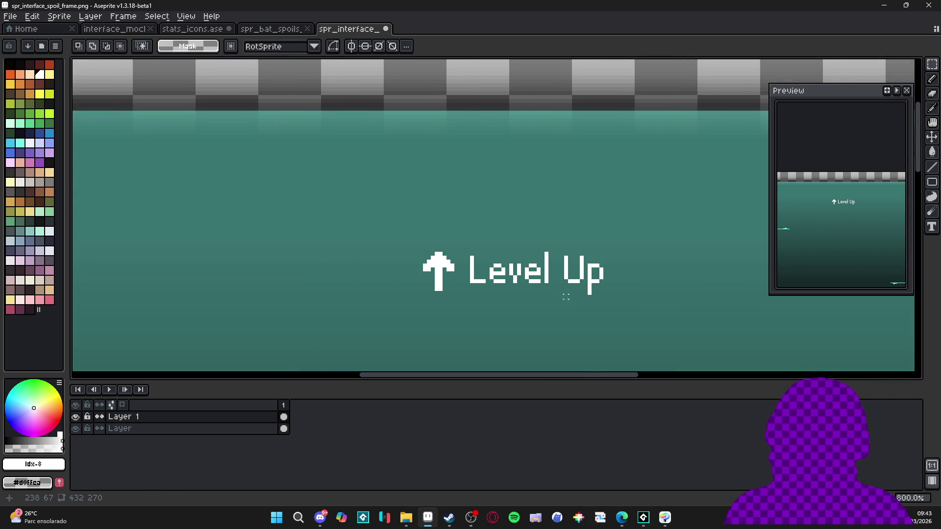
scroll(563, 289, down, 2)
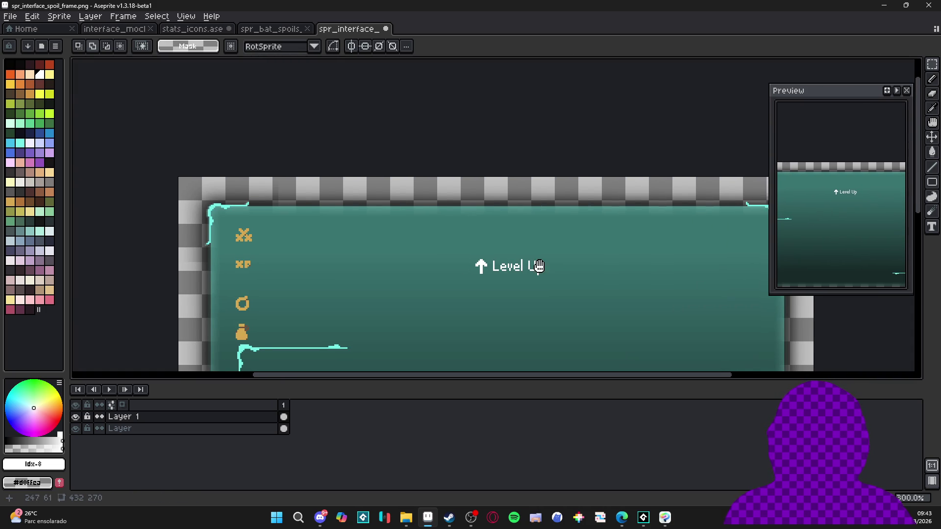
scroll(534, 256, up, 1)
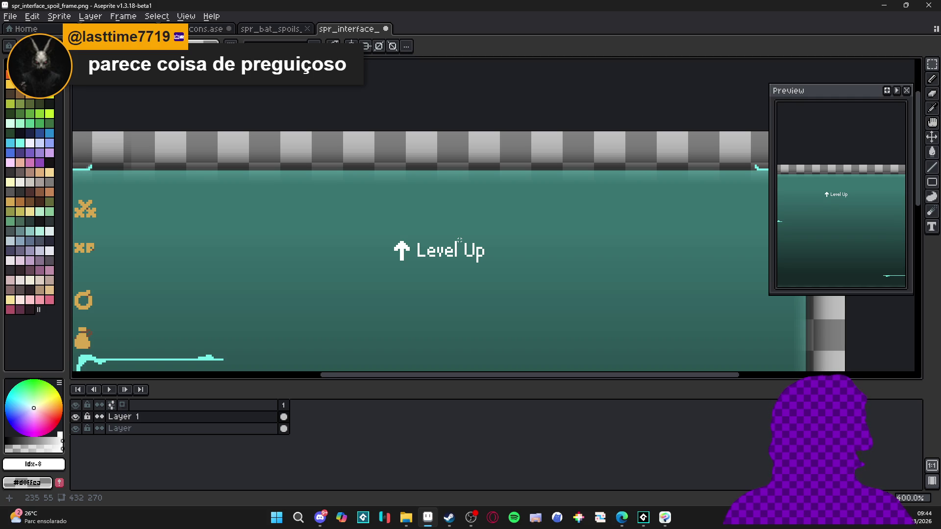
scroll(398, 243, up, 3)
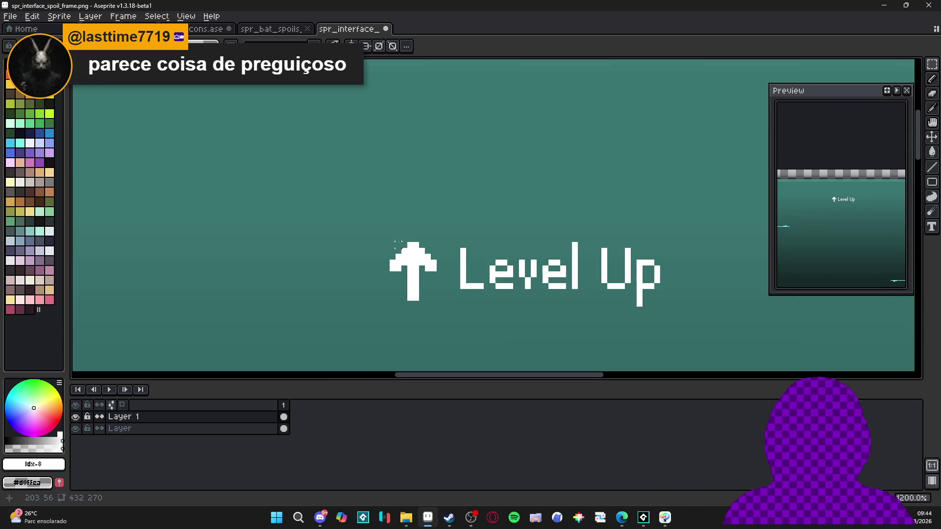
drag(393, 243, 572, 289)
scroll(572, 290, down, 3)
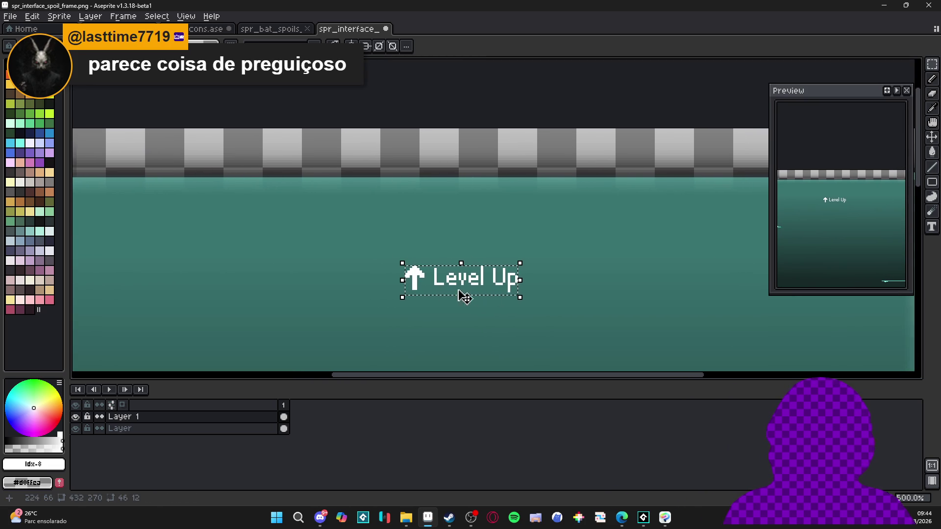
scroll(417, 284, up, 2)
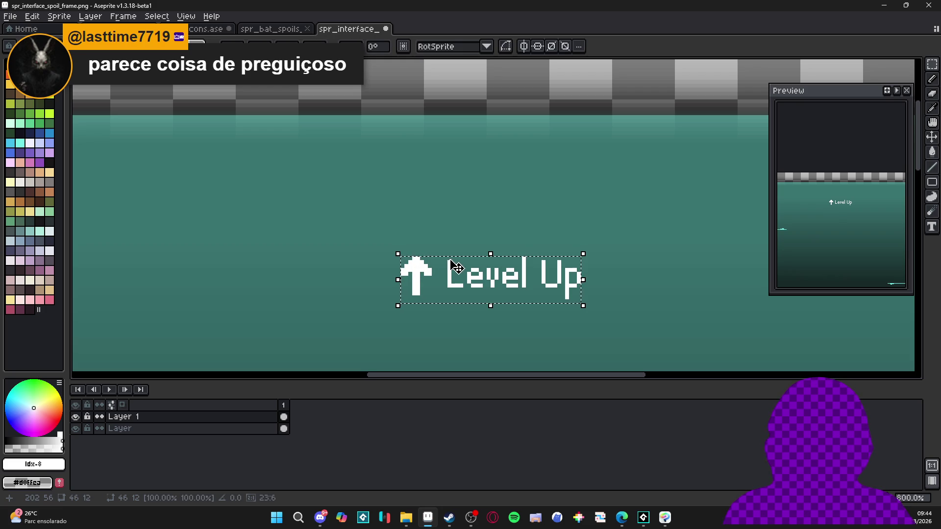
scroll(576, 299, up, 3)
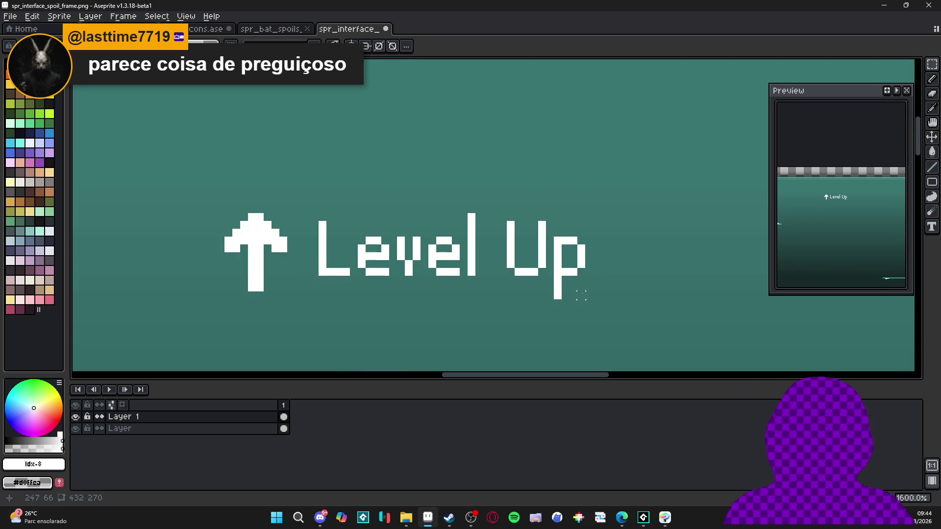
scroll(302, 254, down, 3)
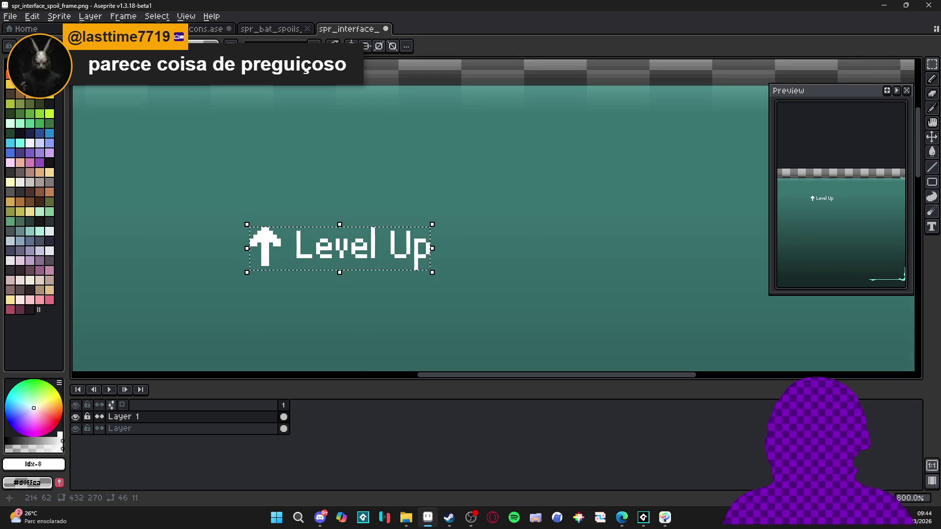
Open the biome_1_room_0_arrival room in GameMaker's room editor.
click(644, 518)
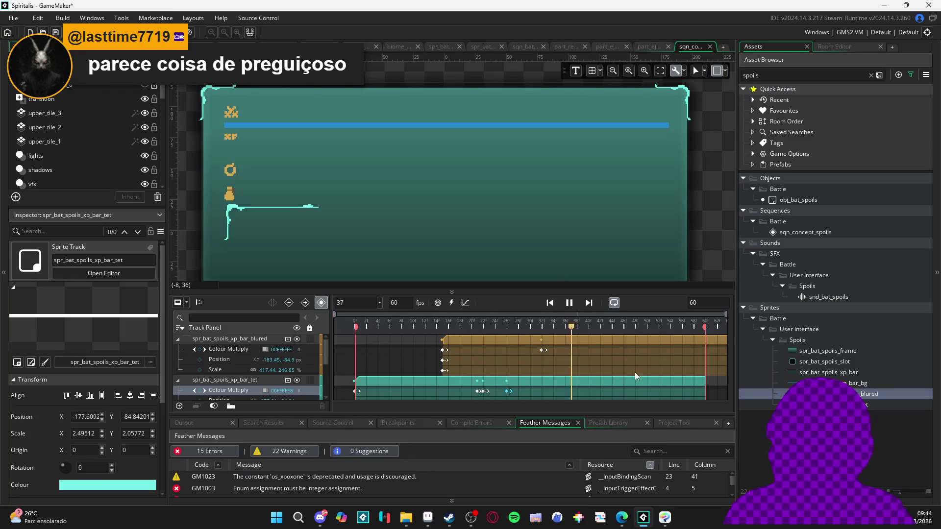
click(395, 46)
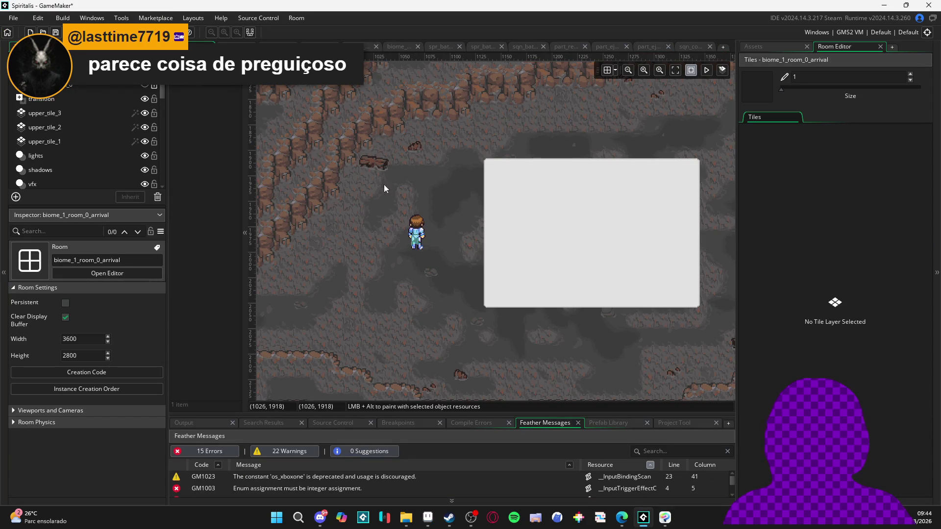
scroll(401, 215, up, 3)
scroll(428, 364, up, 3)
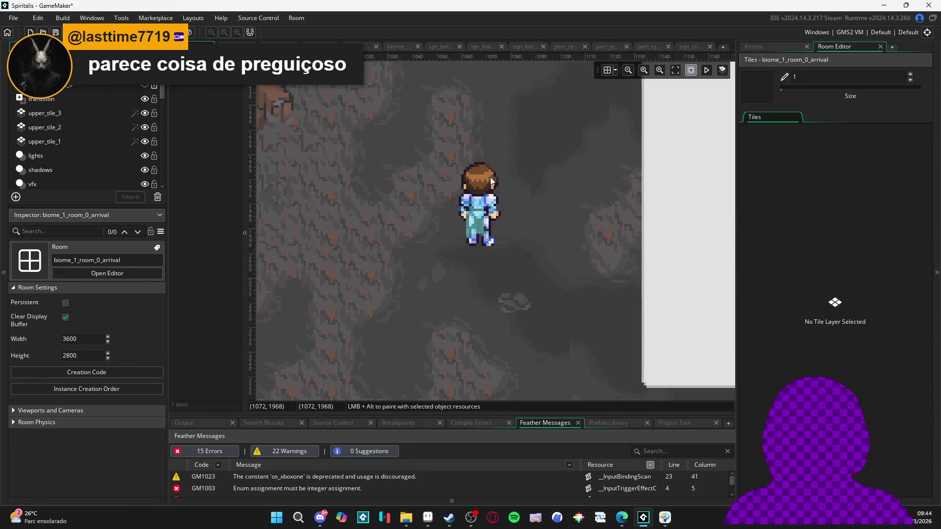
Rotate the player instance about 55 degrees, then spin it back near its original angle.
click(490, 177)
drag(504, 156, 553, 211)
scroll(553, 211, up, 2)
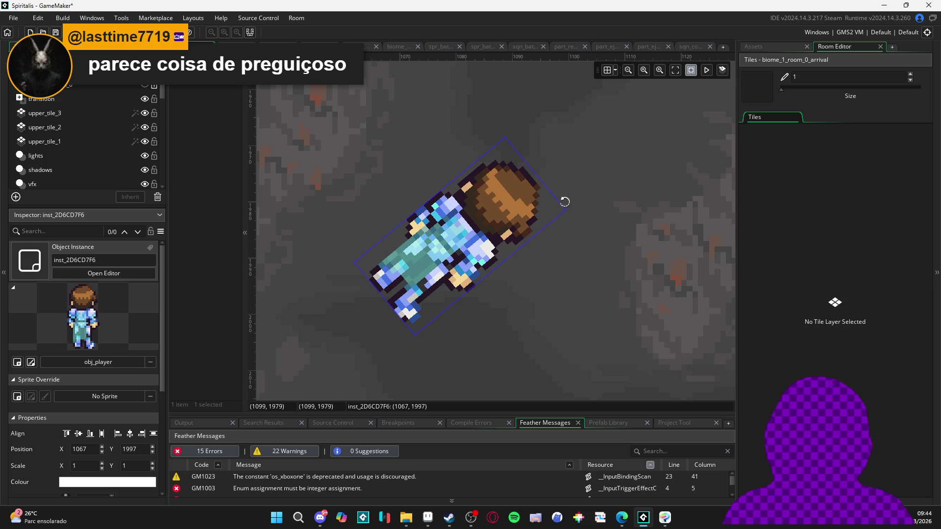
mouse_move(568, 209)
mouse_down()
mouse_move(578, 280)
mouse_move(497, 387)
mouse_move(267, 265)
mouse_move(524, 219)
mouse_move(544, 338)
mouse_move(441, 162)
mouse_move(549, 314)
mouse_move(403, 181)
mouse_move(363, 392)
mouse_move(539, 289)
mouse_move(343, 147)
mouse_move(364, 330)
mouse_move(441, 206)
mouse_move(495, 255)
mouse_move(490, 206)
mouse_move(386, 147)
mouse_up()
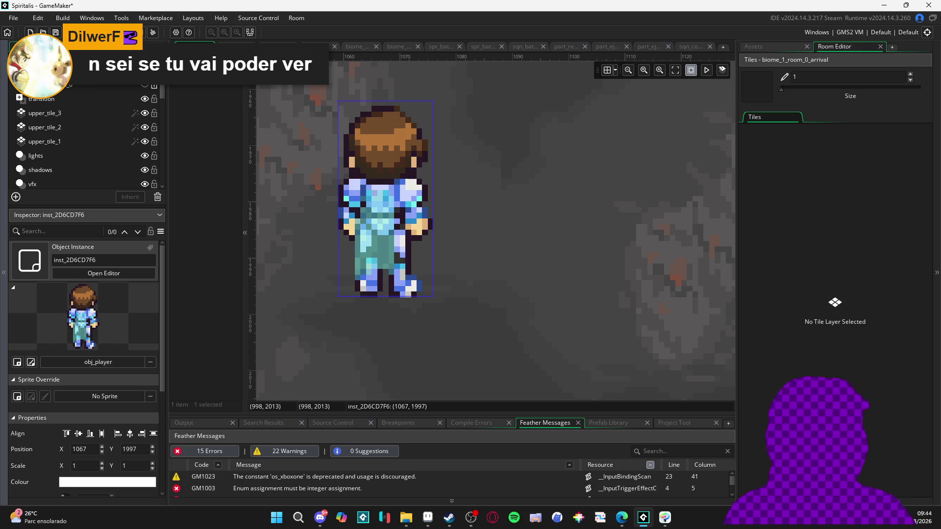
key(alt+Tab)
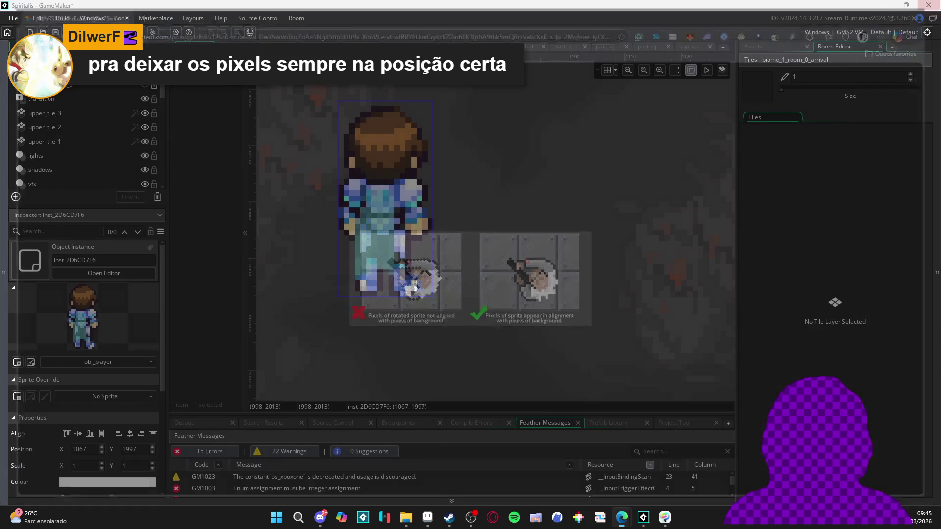
scroll(413, 187, down, 5)
scroll(413, 187, down, 5)
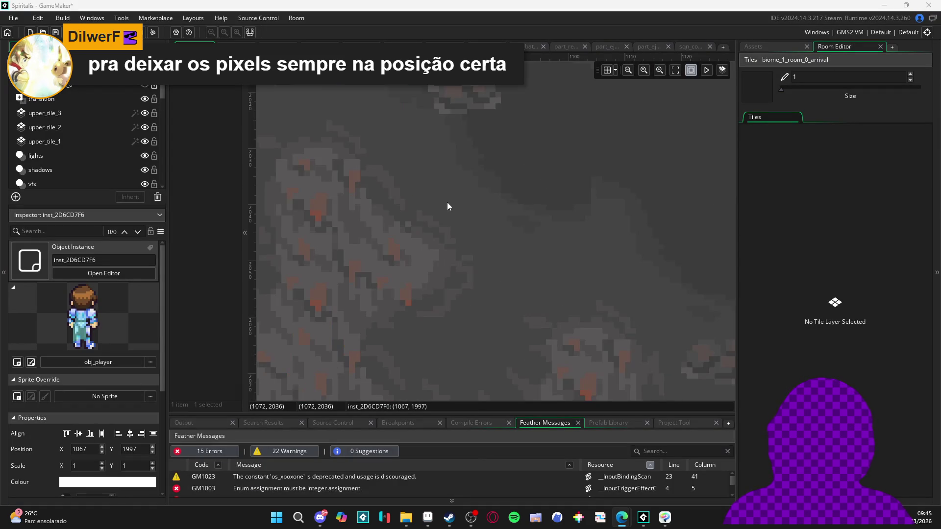
Run the game, tilt the player instance about 30° clockwise, and run it again.
key(F5)
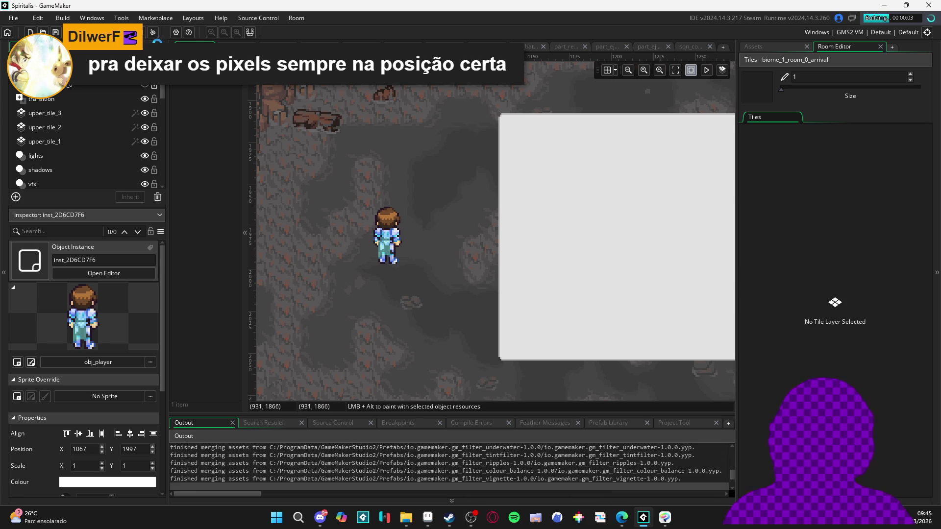
click(398, 227)
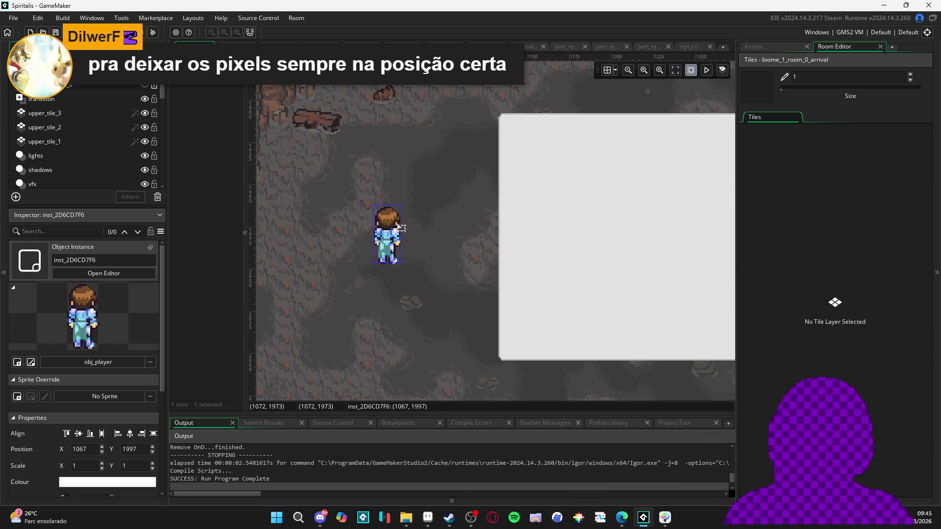
scroll(410, 200, up, 3)
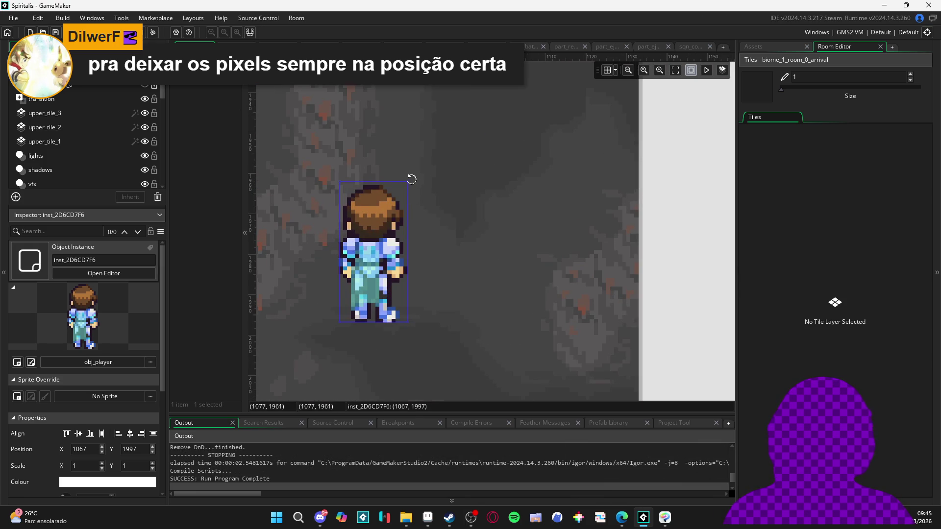
drag(411, 179, 470, 237)
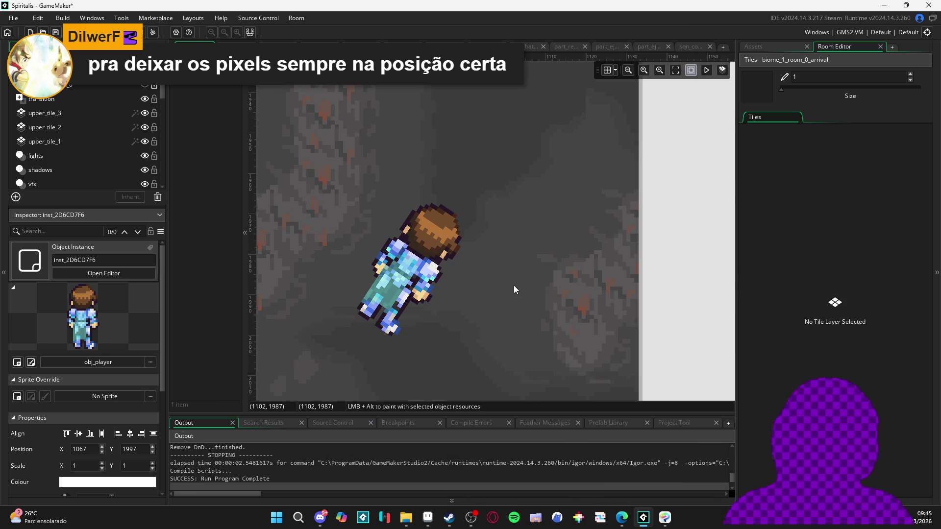
key(F5)
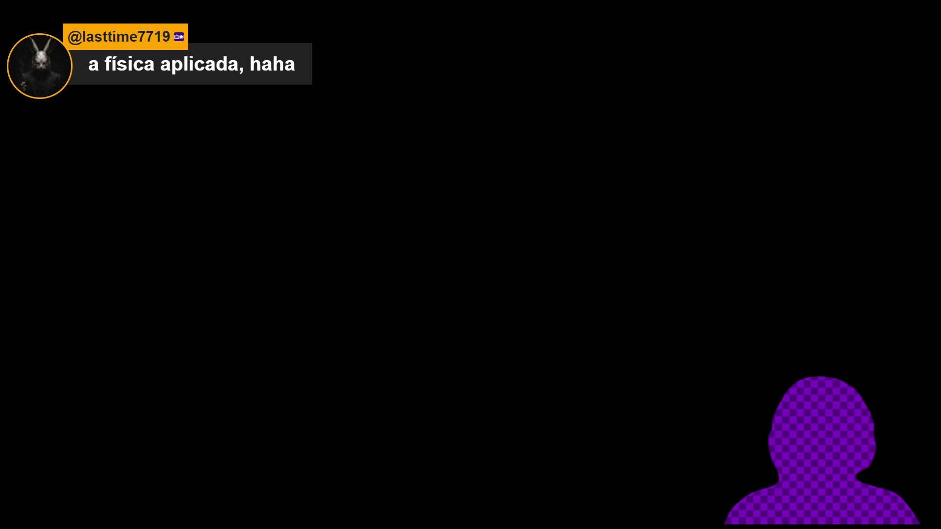
Confirm the player's Rotation of 45, test-run the game, then minimize GameMaker.
scroll(600, 177, up, 2)
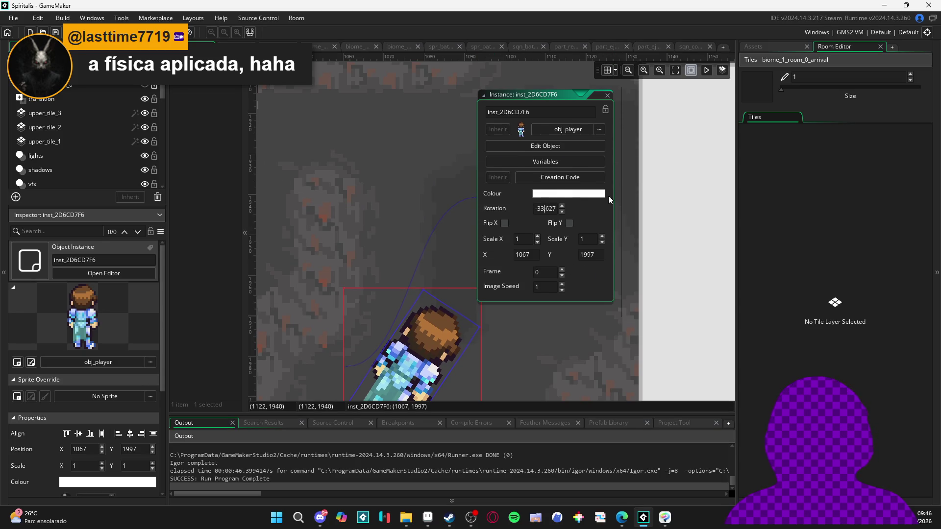
text(45)
key(Return)
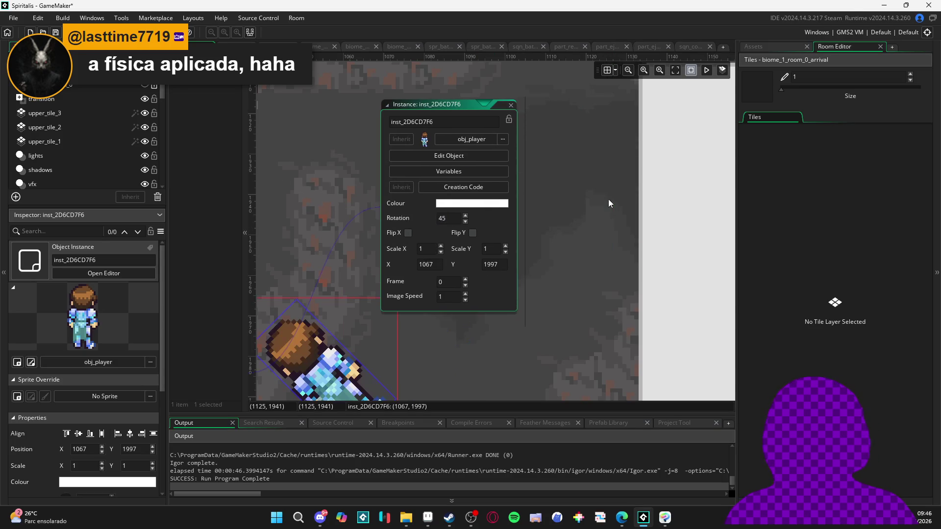
key(F5)
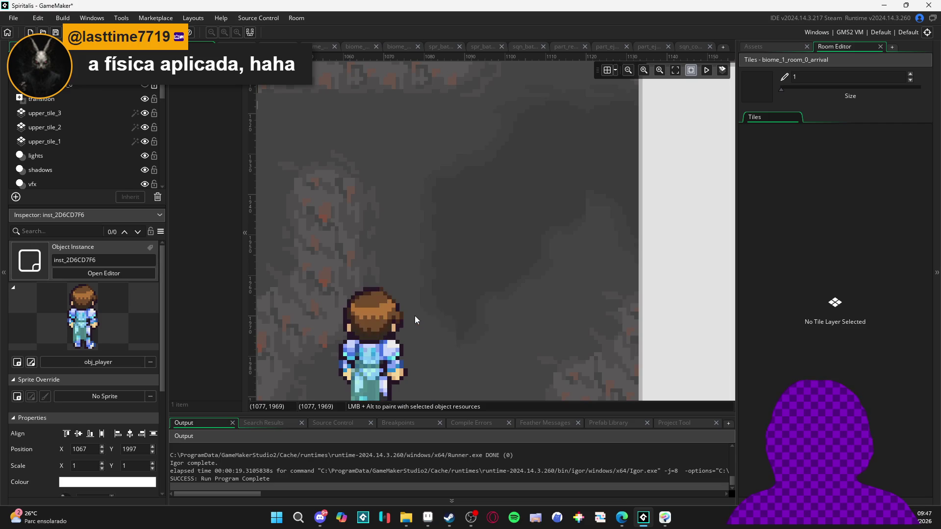
scroll(416, 319, down, 2)
scroll(438, 281, up, 2)
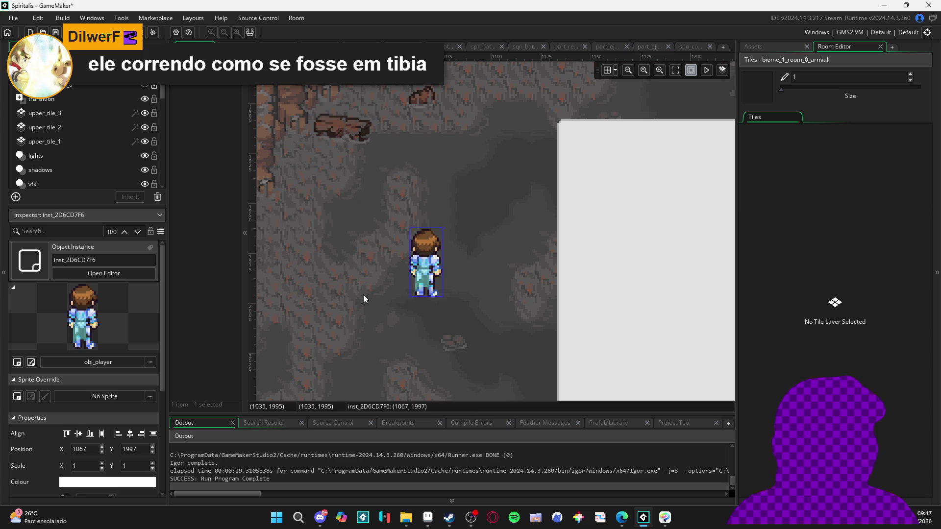
scroll(366, 298, down, 3)
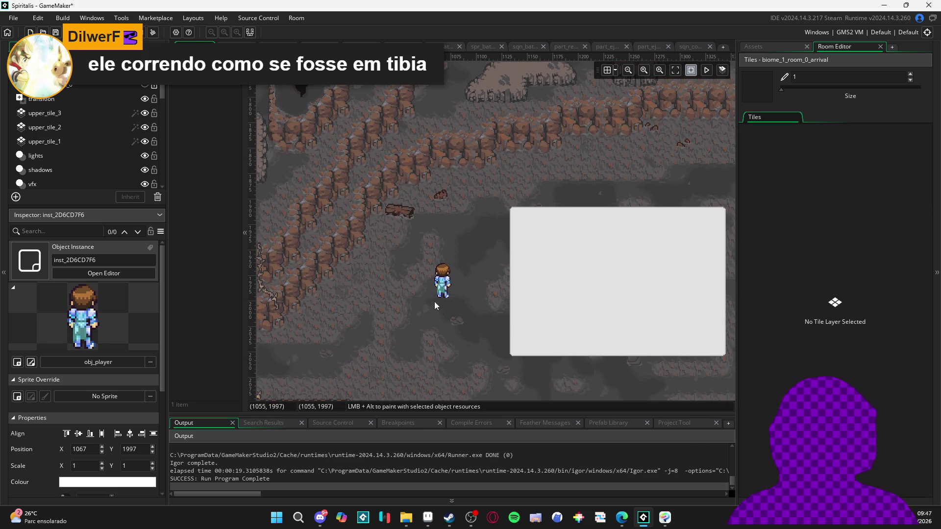
click(884, 5)
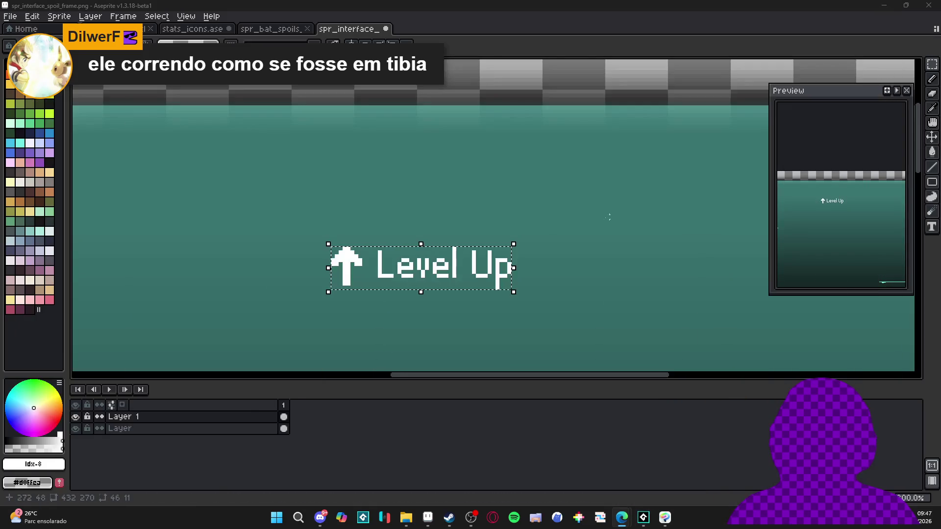
Marquee-select the Level Up text on the interface sprite canvas.
scroll(483, 275, down, 4)
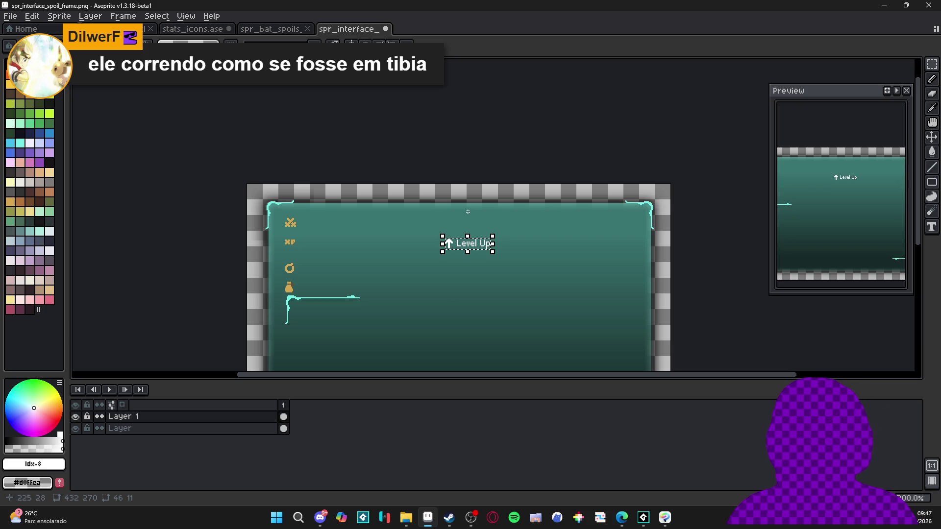
scroll(421, 231, up, 3)
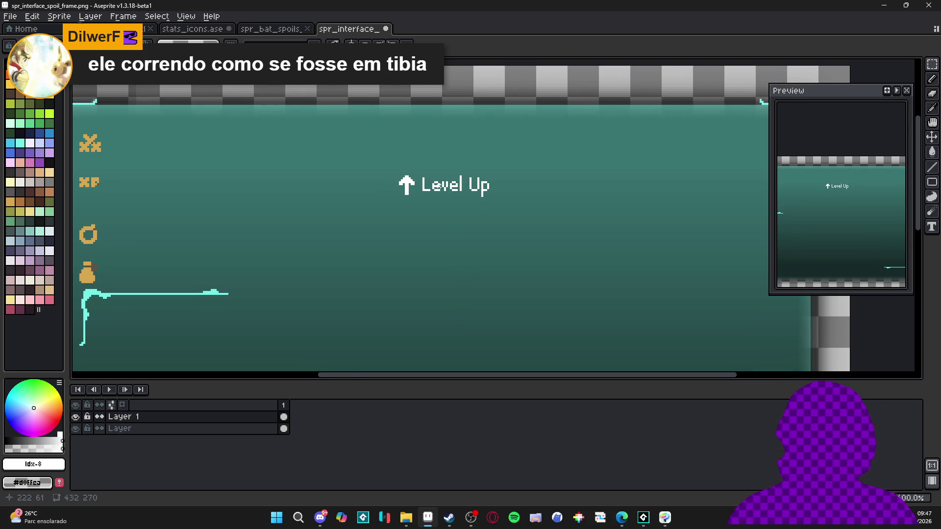
scroll(441, 181, up, 1)
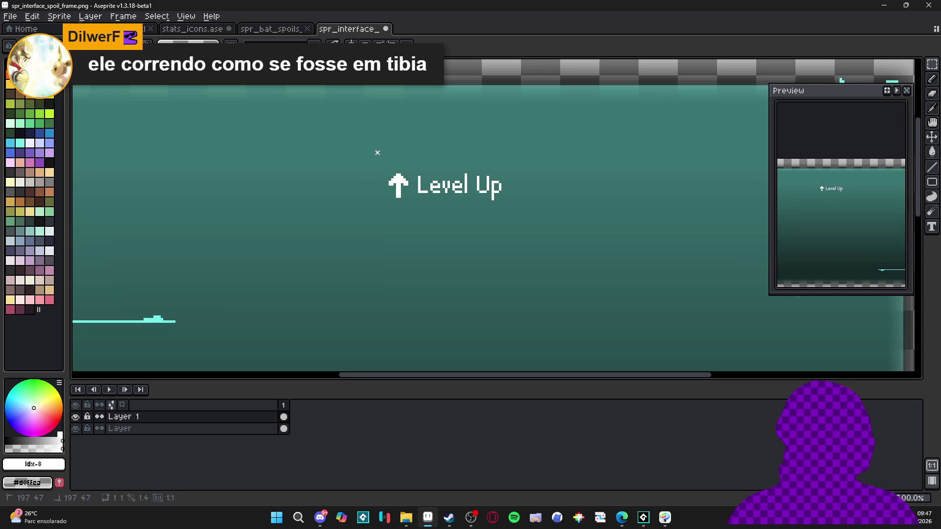
drag(378, 153, 517, 219)
Create a new 58x28 sprite and paste the Level Up text into it.
click(9, 16)
click(19, 27)
click(441, 362)
key(ctrl+v)
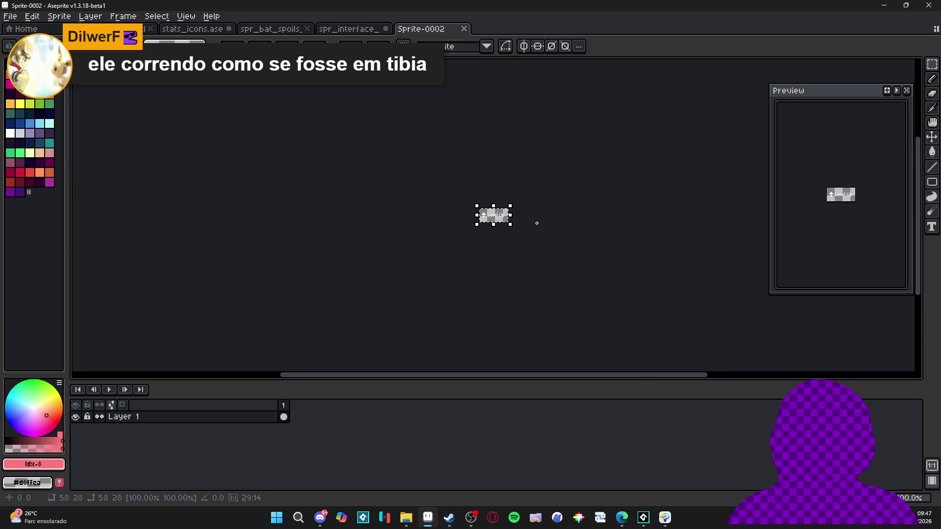
scroll(473, 227, up, 3)
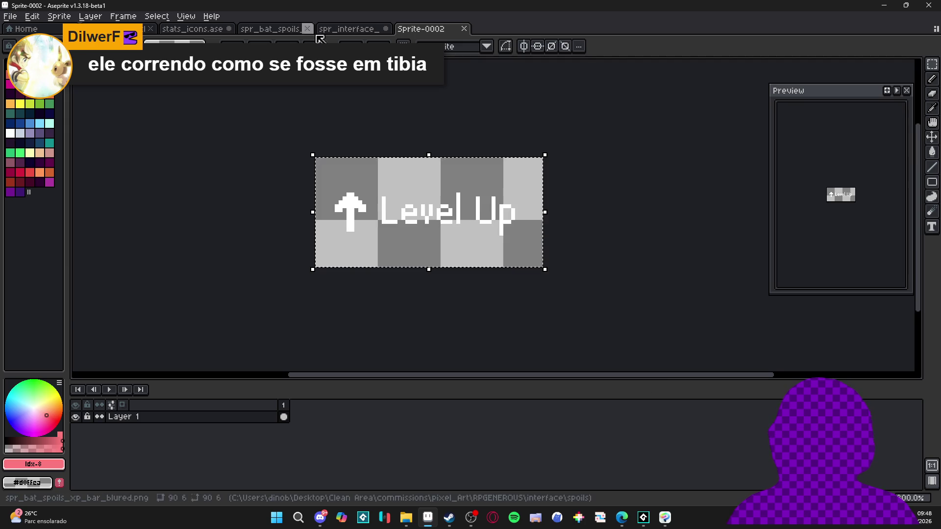
Add Layer 2 beneath Layer 1 and bucket-fill it teal behind the text.
click(338, 30)
click(421, 29)
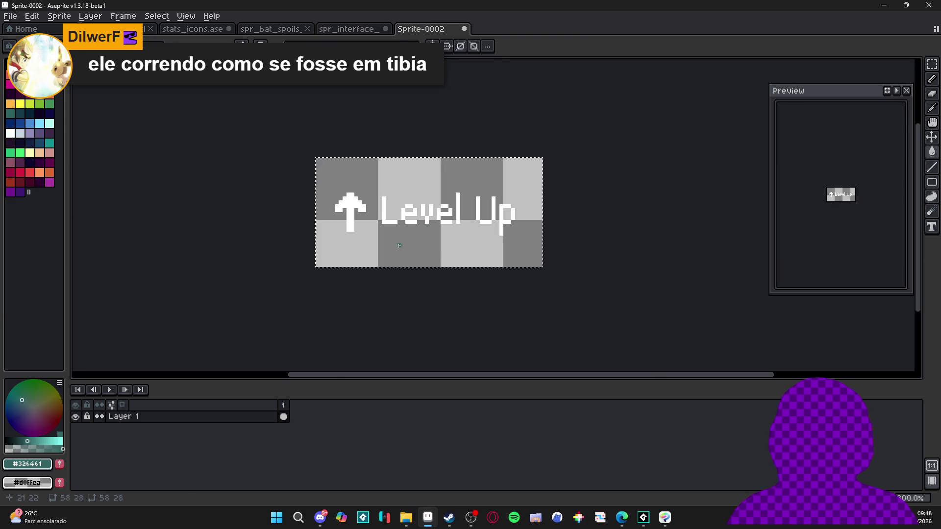
key(shift+n)
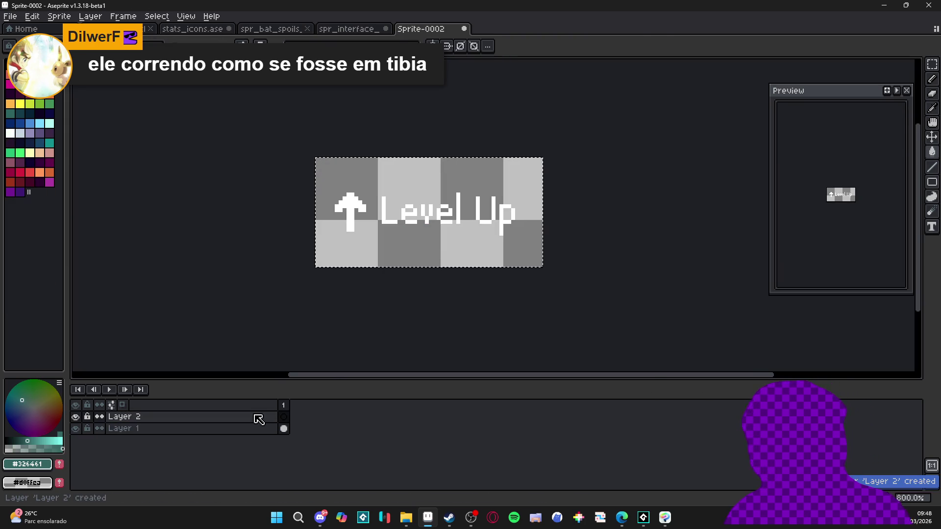
mouse_move(258, 420)
mouse_down()
mouse_move(265, 447)
mouse_move(264, 439)
mouse_up()
click(450, 268)
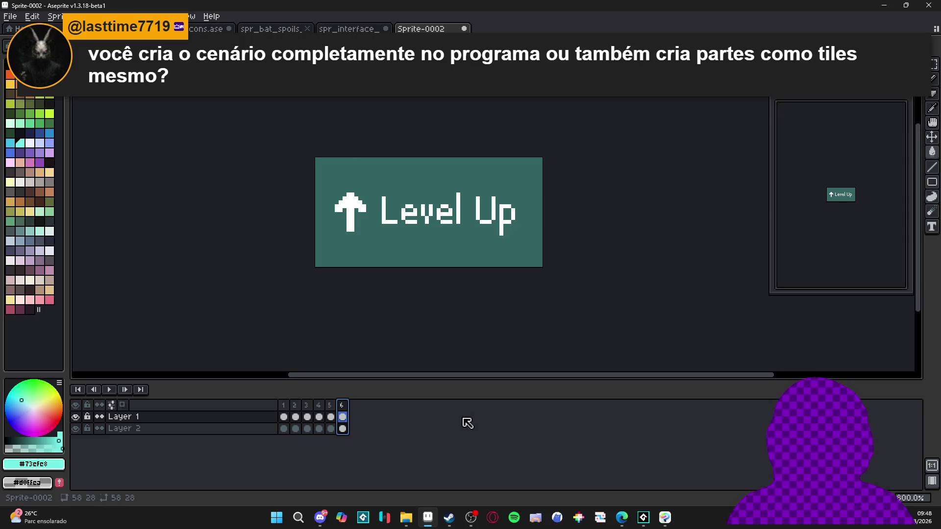
Launch Tiled from the Start search.
mouse_move(638, 524)
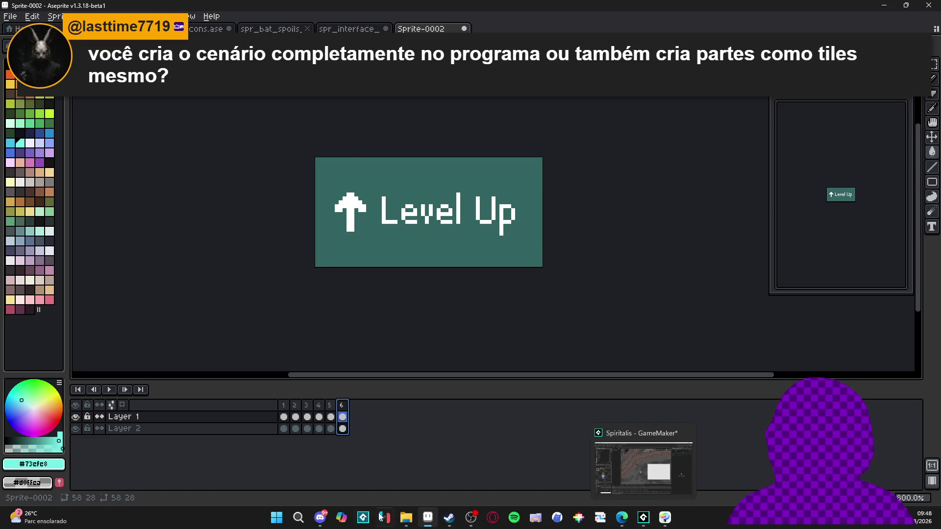
click(276, 519)
text(t)
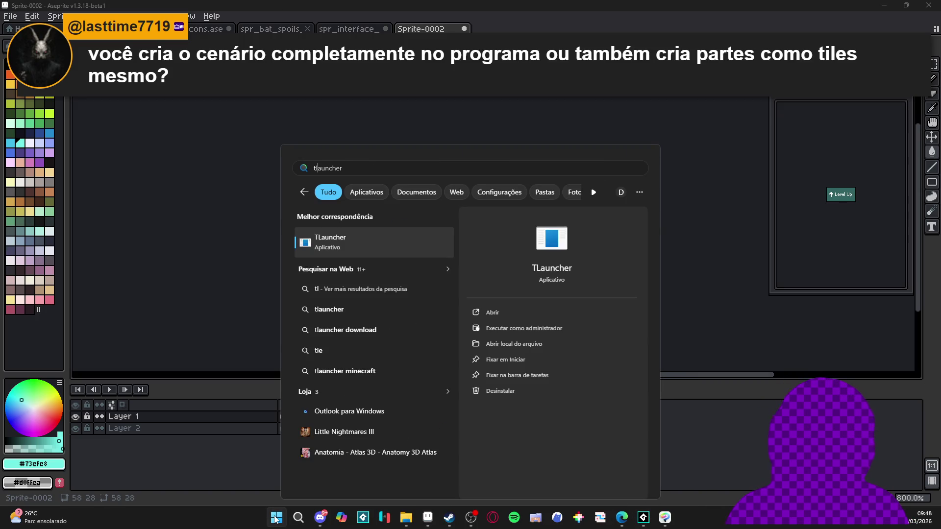
text(iled)
key(Escape)
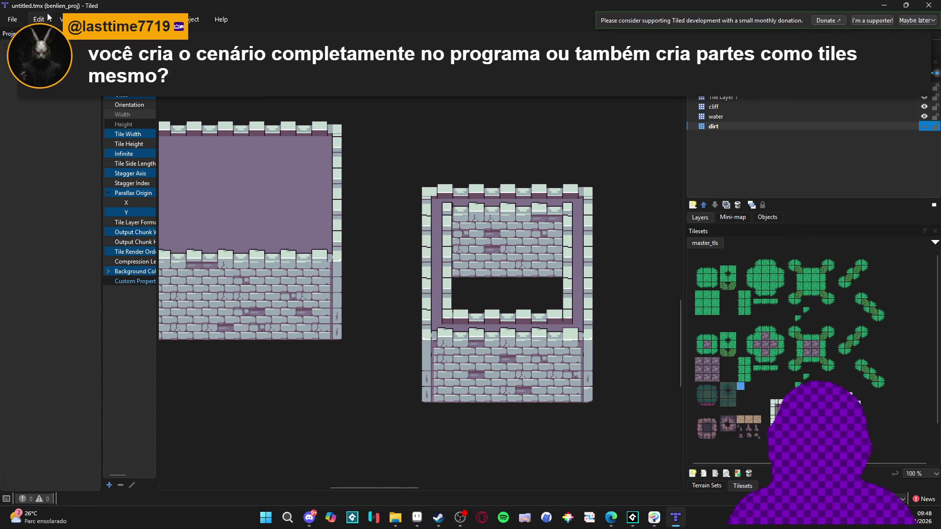
Open indolence.tiled-project from File > Recent Projects.
click(12, 19)
mouse_move(58, 80)
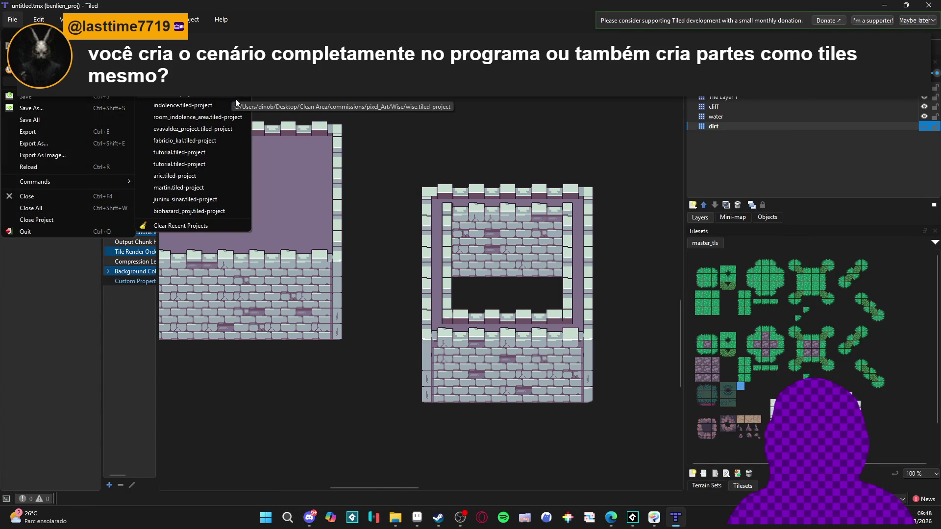
click(238, 105)
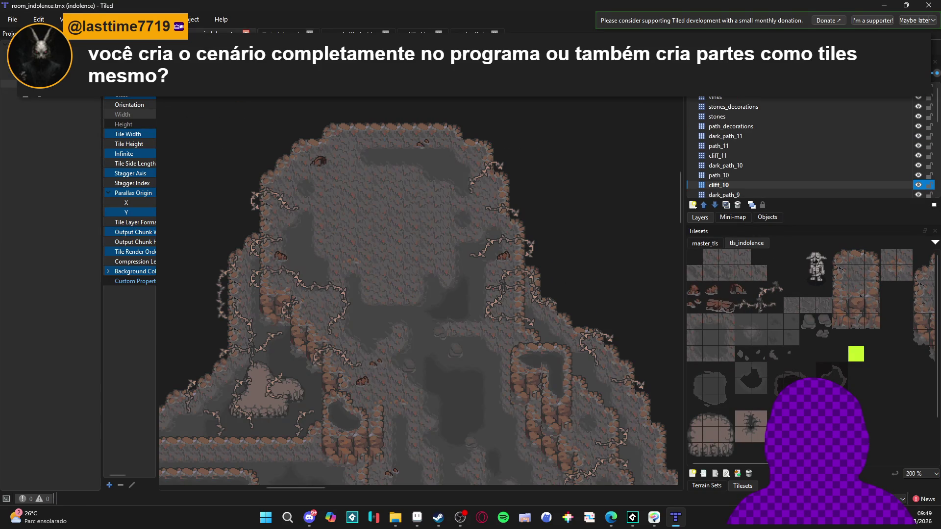
Widen the layers and tilesets side panel and show the Terrain Sets list.
scroll(546, 284, down, 5)
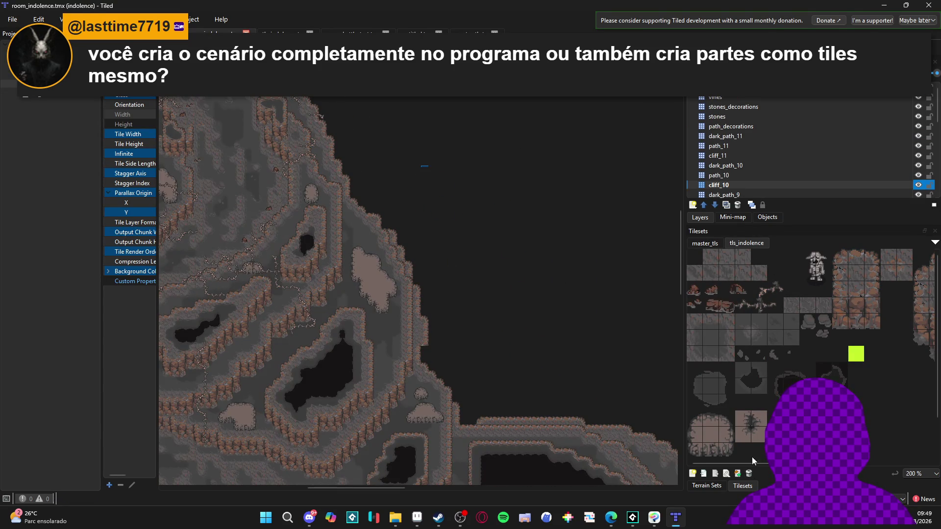
scroll(805, 323, up, 2)
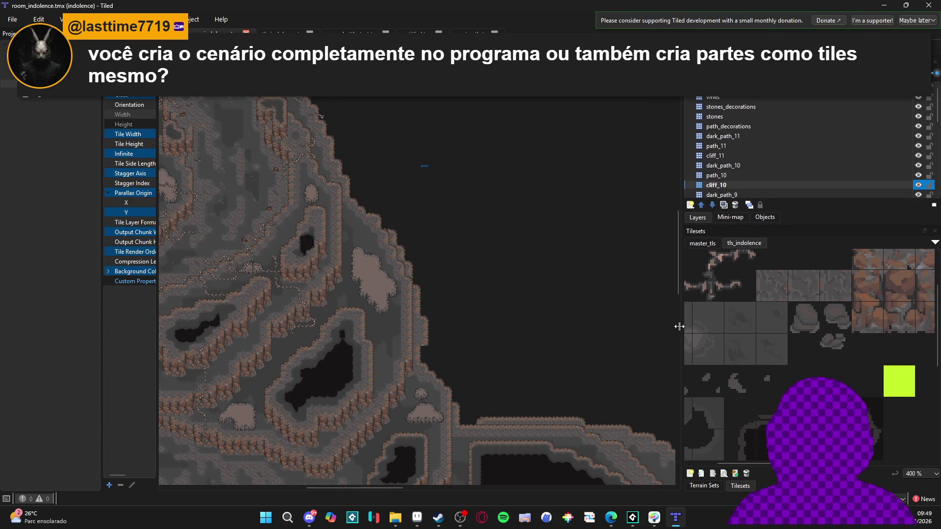
drag(683, 332, 531, 329)
scroll(723, 259, down, 3)
scroll(735, 274, down, 4)
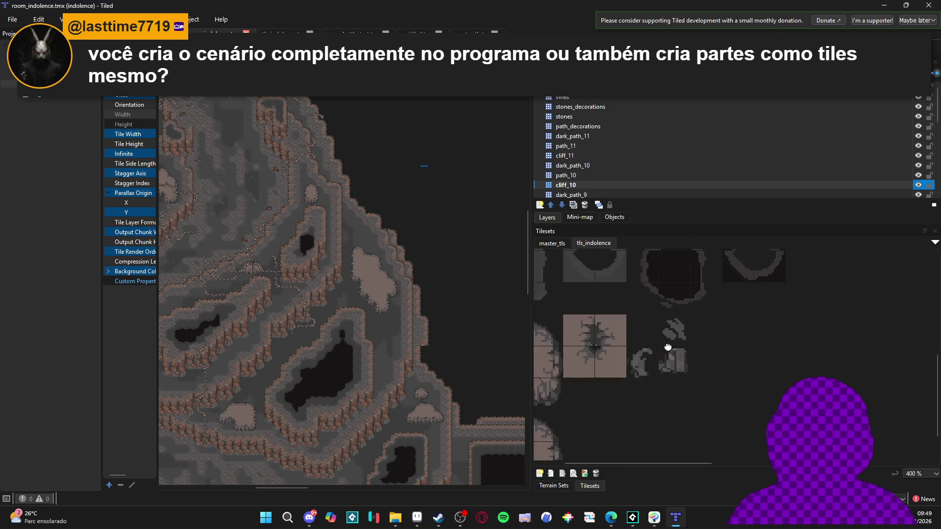
click(555, 486)
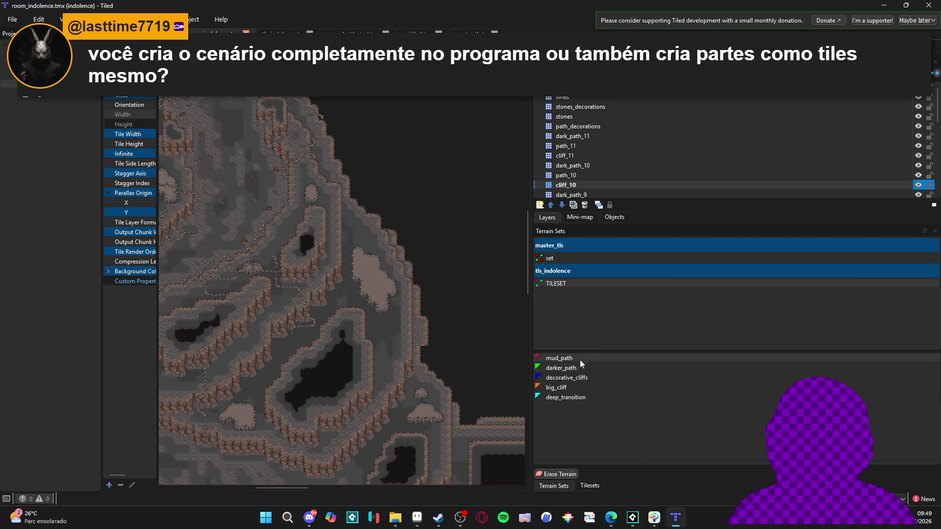
Paint big_cliff and decorative_cliffs terrain onto the empty map.
click(558, 358)
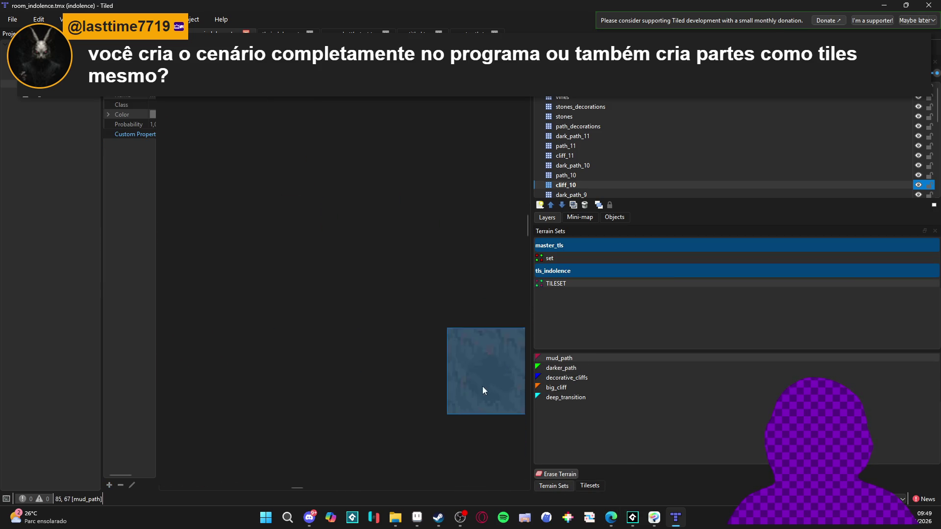
click(571, 387)
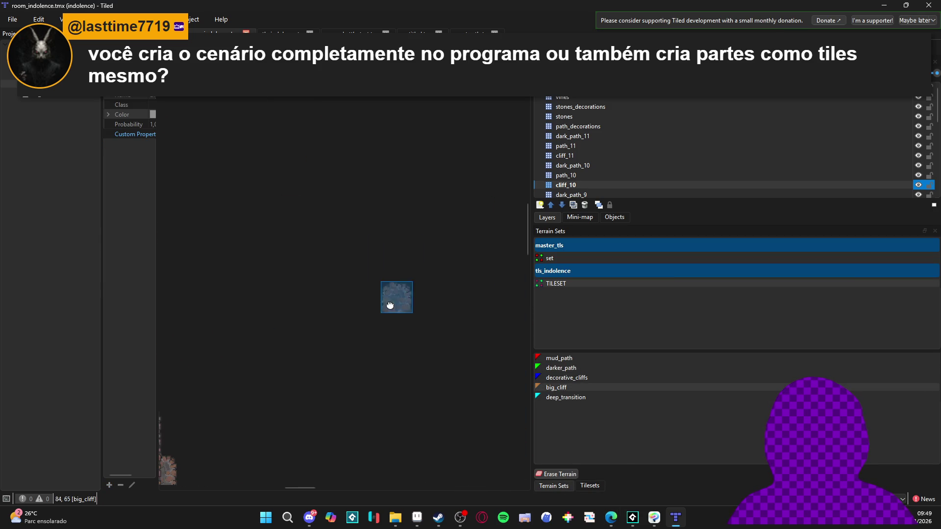
mouse_move(417, 201)
mouse_down()
mouse_move(417, 242)
mouse_move(338, 195)
mouse_move(442, 299)
mouse_move(406, 190)
mouse_move(397, 194)
mouse_up()
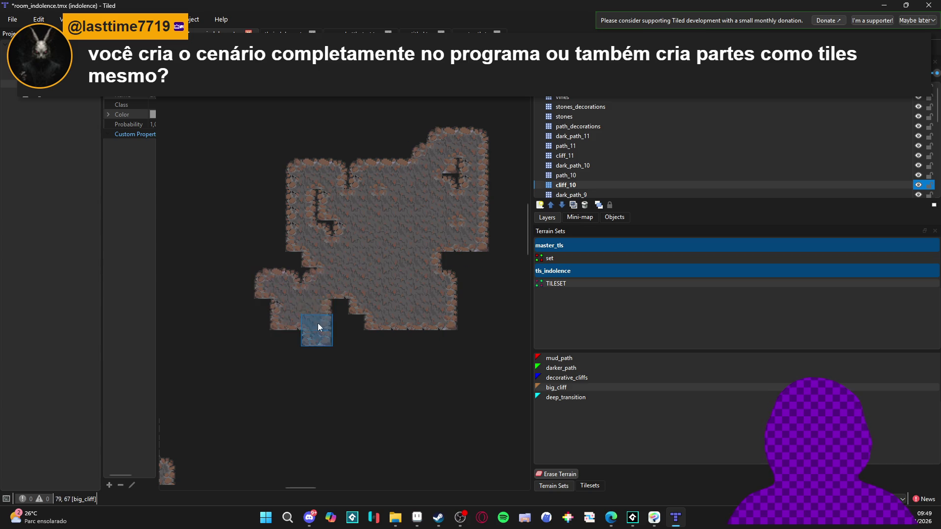
scroll(368, 309, up, 2)
click(583, 378)
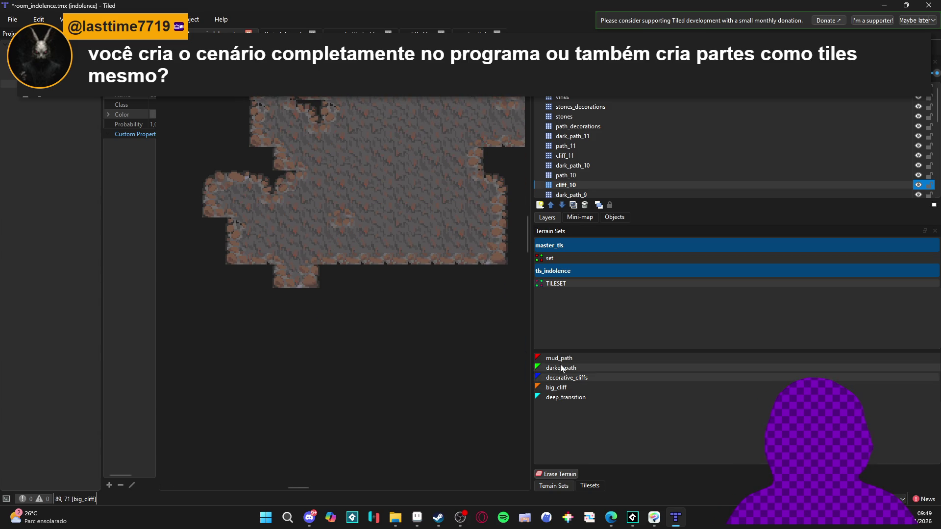
mouse_move(366, 280)
mouse_down()
mouse_move(369, 328)
mouse_move(433, 355)
mouse_move(335, 348)
mouse_up()
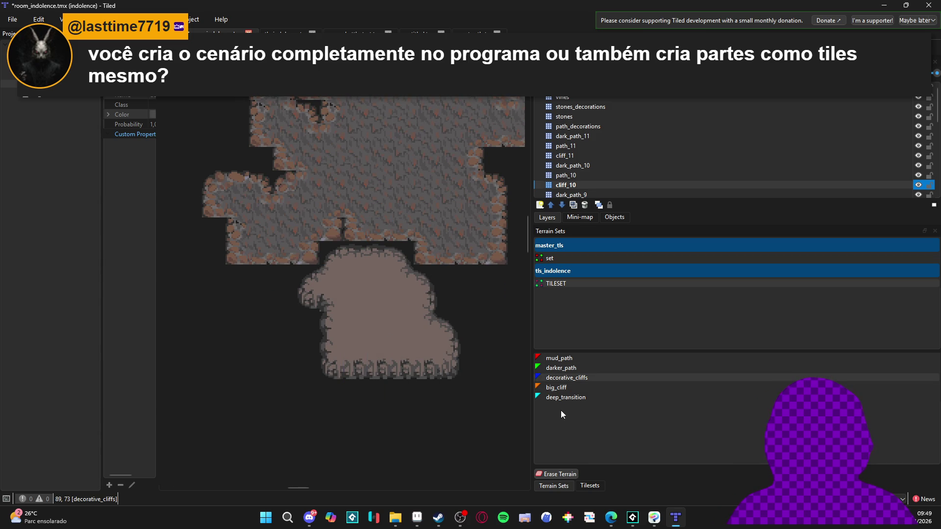
Paint deep_transition, mud_path and darker_path areas across the map.
click(571, 397)
scroll(358, 301, down, 2)
scroll(357, 301, right, 3)
mouse_move(358, 301)
mouse_down()
mouse_move(459, 348)
mouse_move(321, 388)
mouse_move(411, 187)
mouse_up()
click(559, 358)
mouse_move(470, 132)
mouse_down()
mouse_move(491, 159)
mouse_move(452, 466)
mouse_move(424, 244)
mouse_move(487, 387)
mouse_up()
click(557, 368)
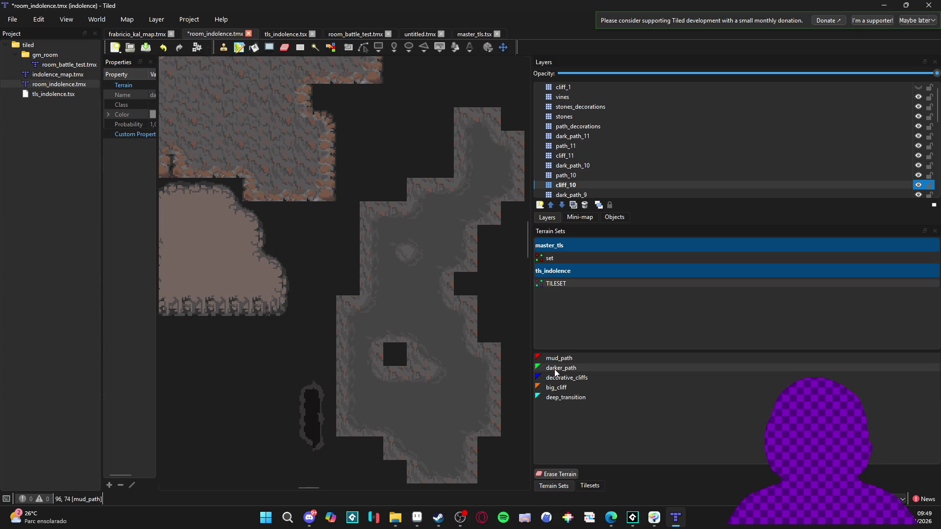
scroll(421, 195, down, 1)
scroll(420, 195, right, 3)
mouse_move(420, 195)
mouse_down()
mouse_move(326, 284)
mouse_move(421, 361)
mouse_move(407, 201)
mouse_move(396, 319)
mouse_up()
scroll(396, 318, down, 1)
scroll(395, 318, left, 3)
Stamp log tiles onto the map from the tiles view and pick the small rock tile.
click(590, 485)
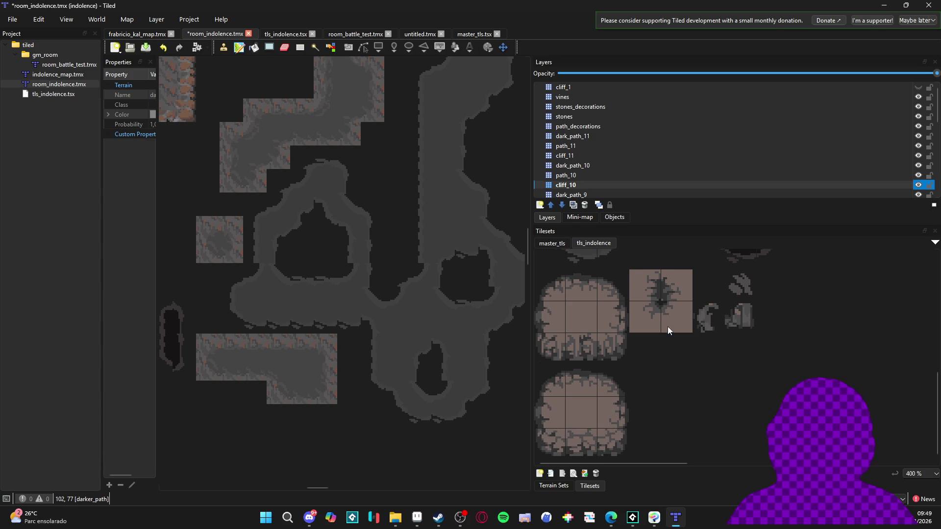
scroll(668, 326, up, 5)
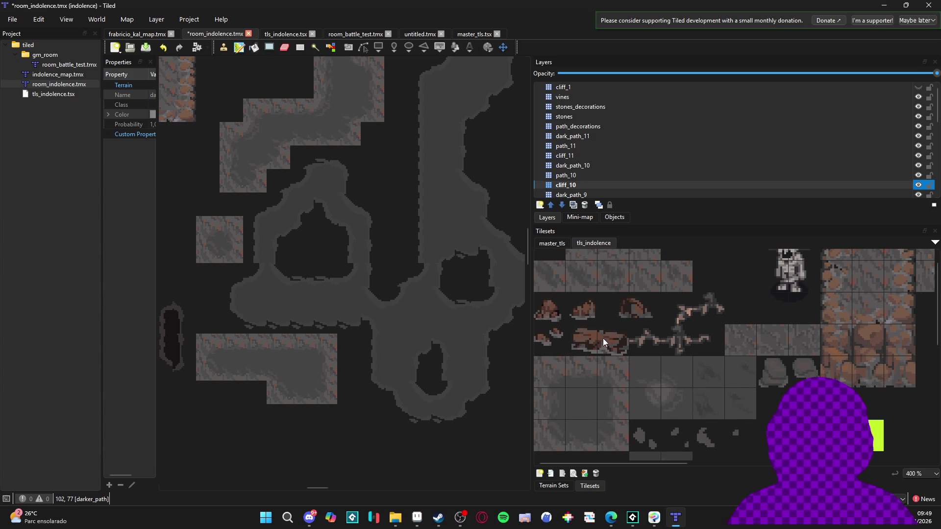
click(603, 338)
scroll(494, 238, right, 2)
scroll(495, 237, up, 1)
click(495, 238)
scroll(392, 346, up, 2)
click(563, 308)
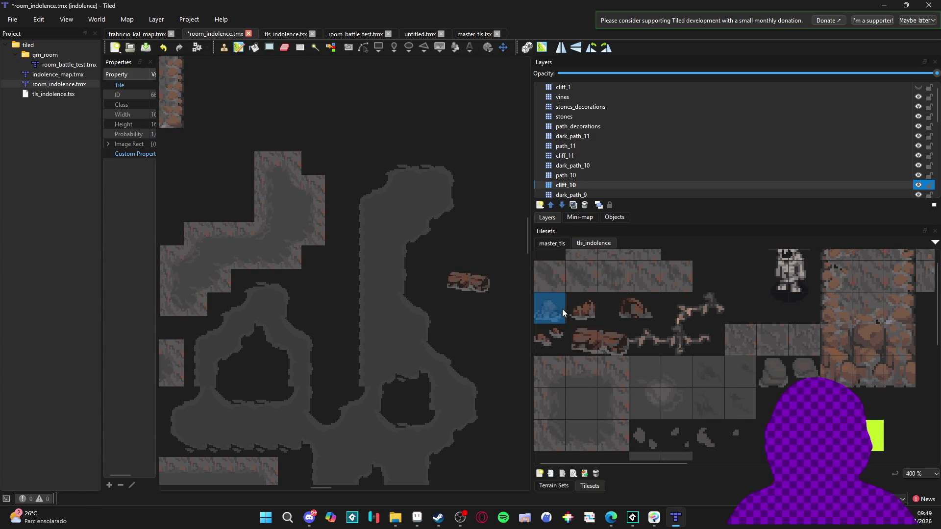
Save room_indolence.tmx with Ctrl+S.
scroll(365, 124, down, 2)
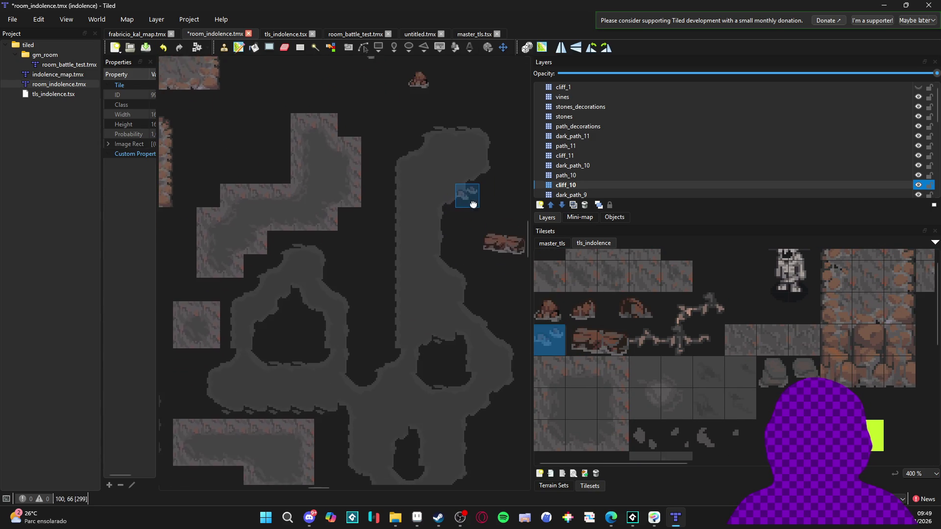
scroll(456, 218, down, 2)
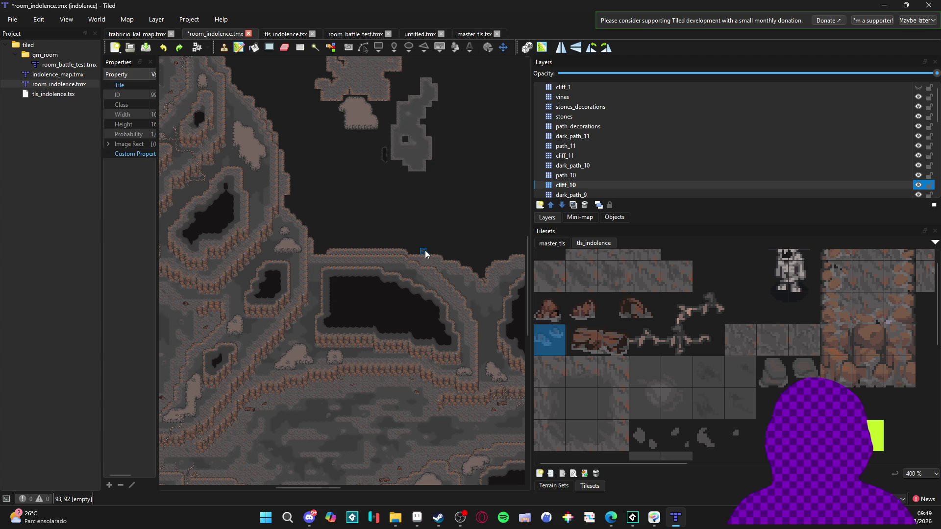
scroll(380, 220, up, 3)
scroll(334, 245, left, 3)
scroll(315, 298, up, 3)
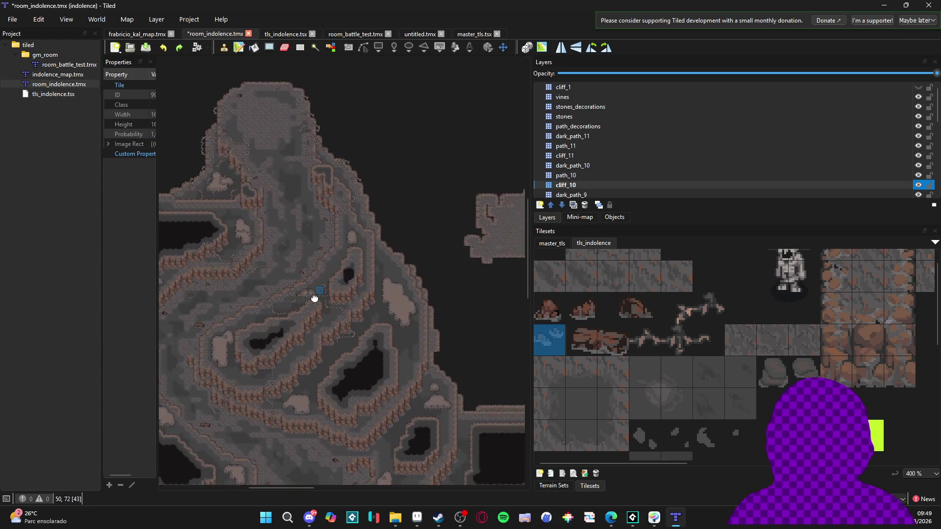
scroll(332, 289, right, 1)
key(ctrl+s)
scroll(435, 318, up, 5)
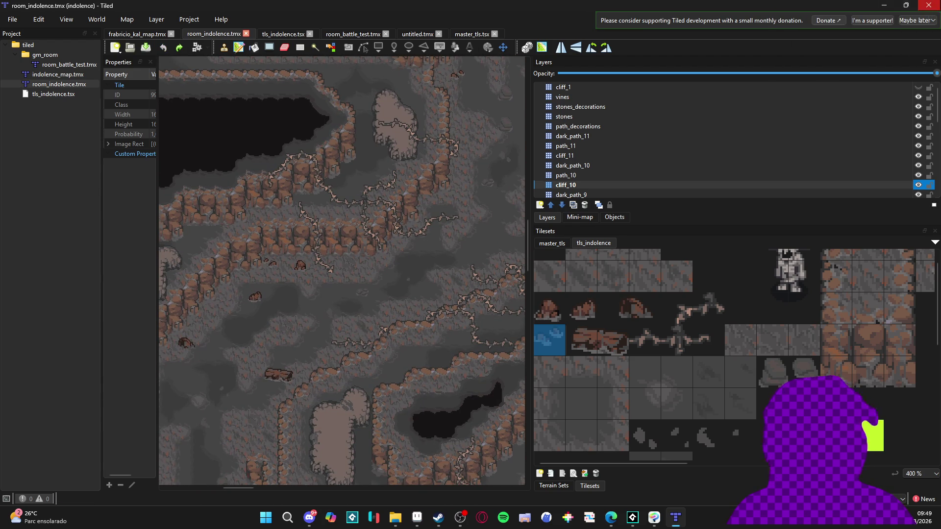
Minimize Tiled and delete frame 2 and the darker-arrow frame from the Aseprite timeline.
click(891, 5)
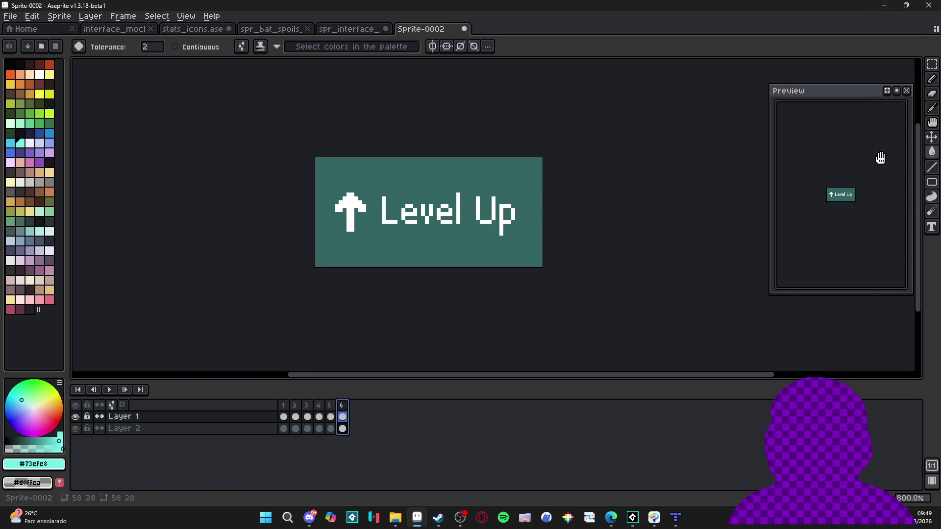
scroll(865, 187, up, 2)
click(283, 406)
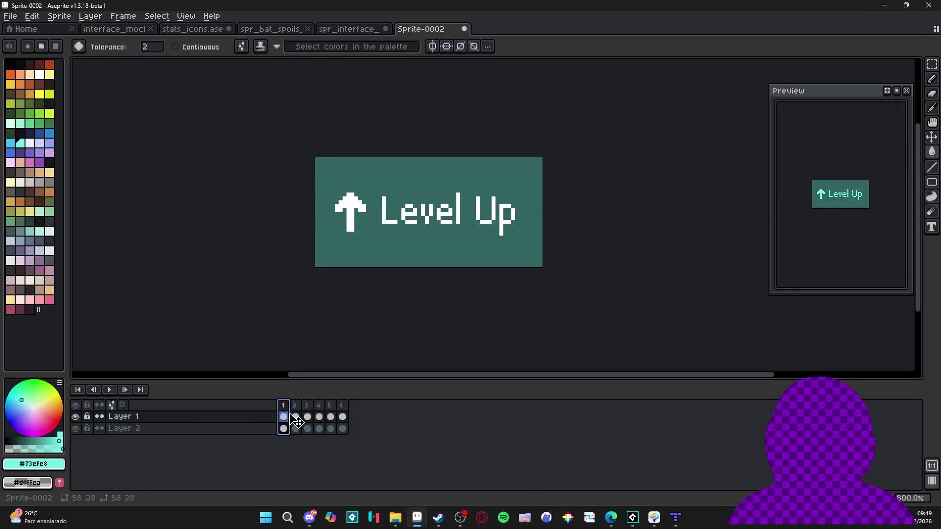
click(295, 406)
click(308, 414)
click(297, 414)
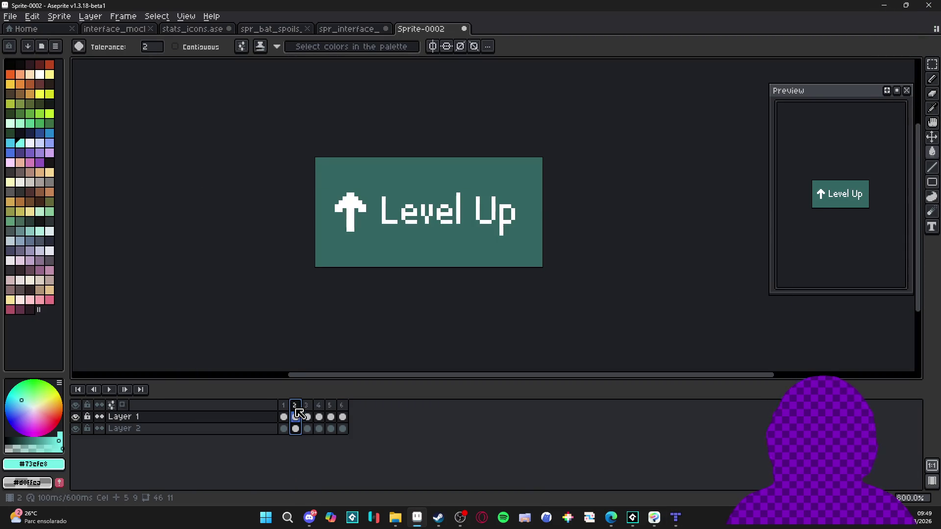
key(alt+BackSpace)
click(283, 408)
click(297, 408)
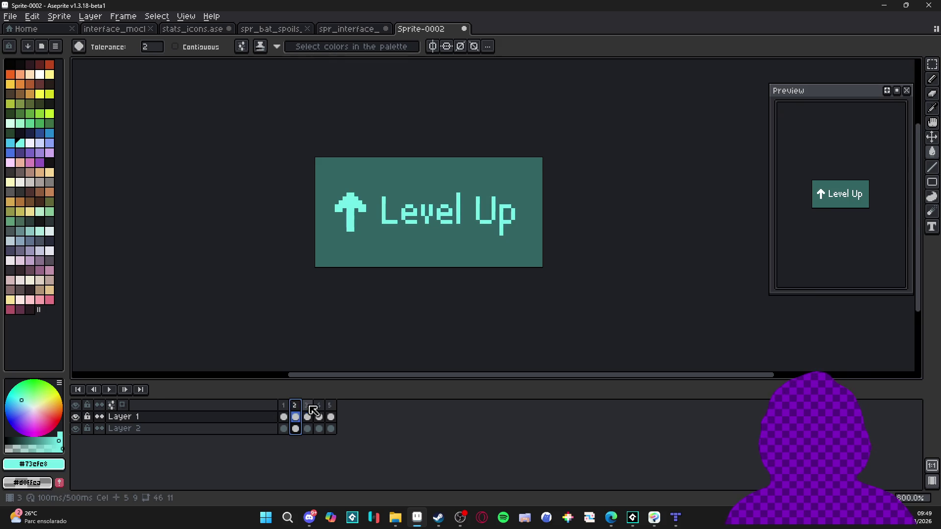
key(alt+BackSpace)
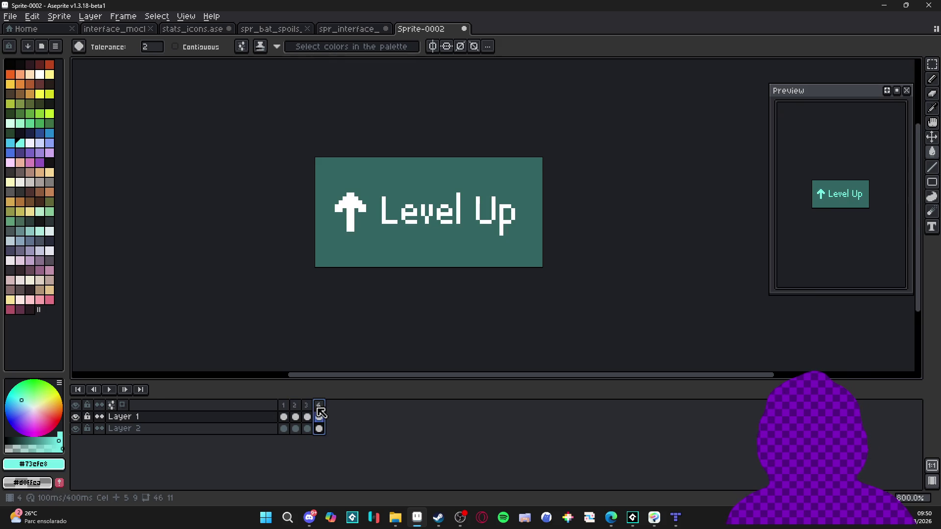
Duplicate the cyan frame, delete extra frame 5, and add frames to reach eight.
click(285, 409)
click(297, 411)
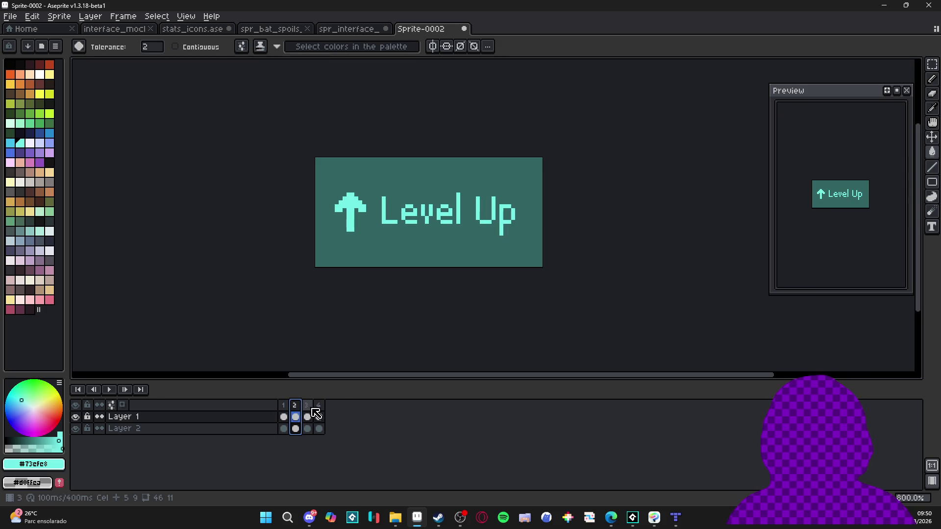
click(307, 417)
key(alt+n)
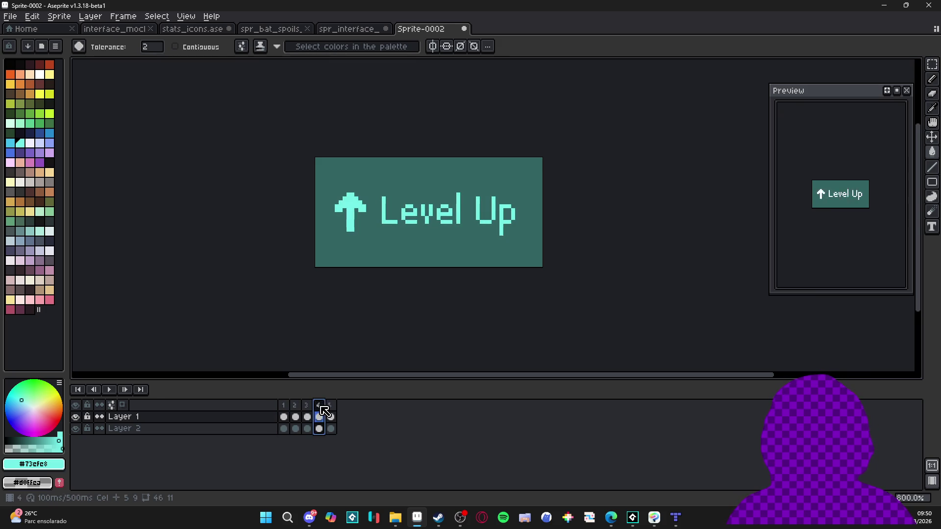
click(331, 411)
key(alt+BackSpace)
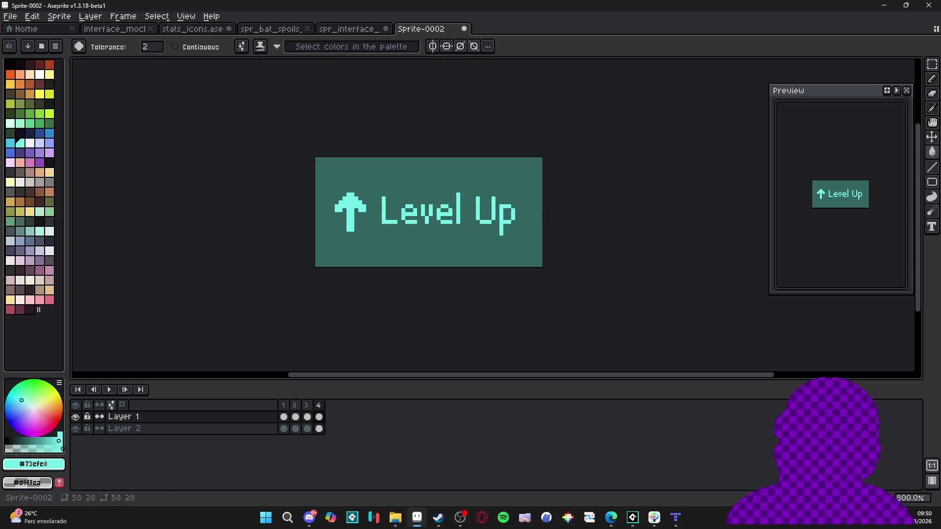
key(alt+n)
key(alt+n)
key(alt+n)
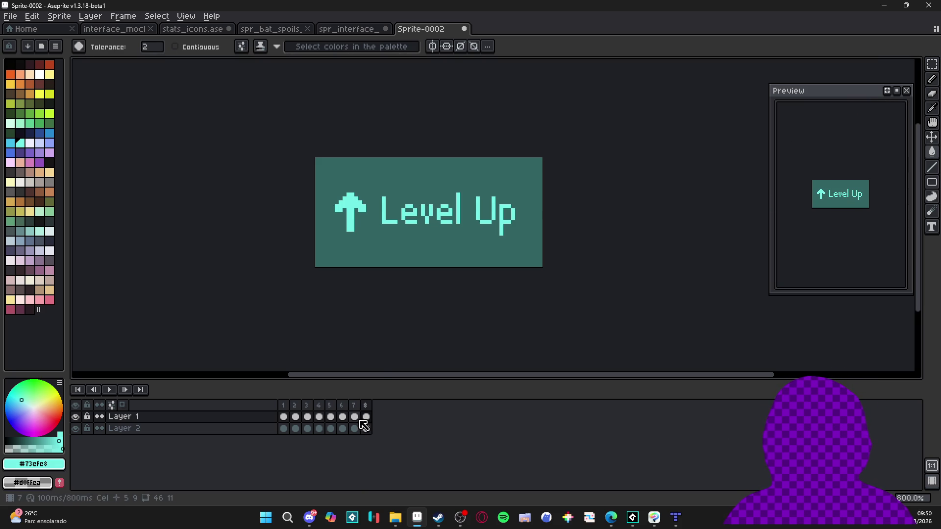
Play back the animation with the teal background hidden, then show it again.
click(76, 429)
click(295, 405)
click(284, 405)
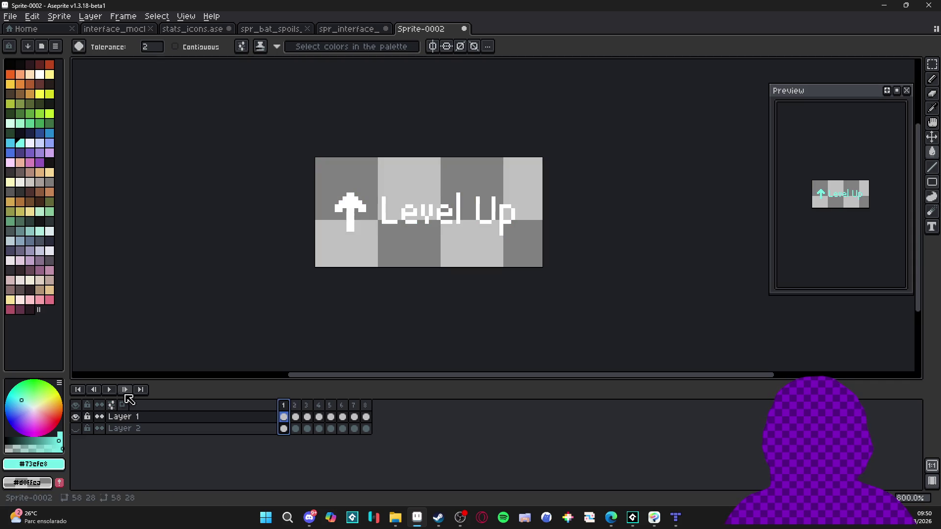
click(125, 389)
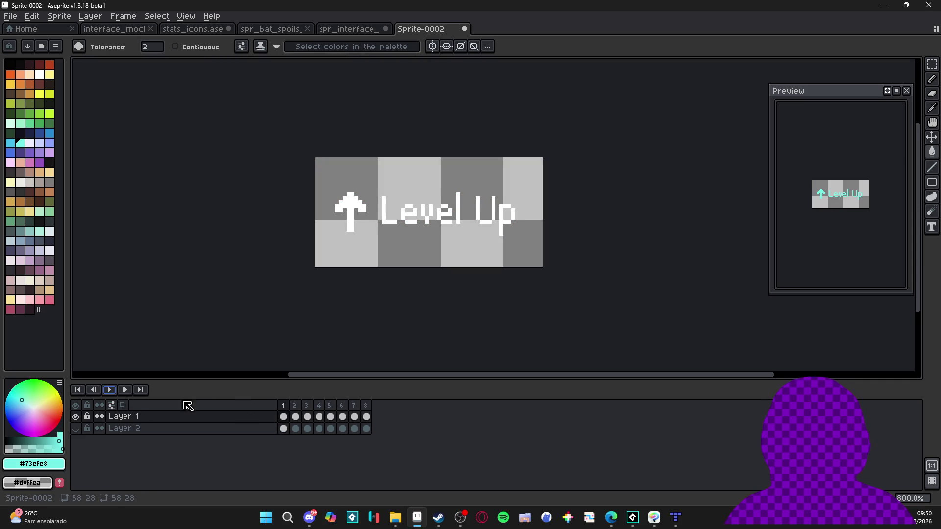
click(109, 389)
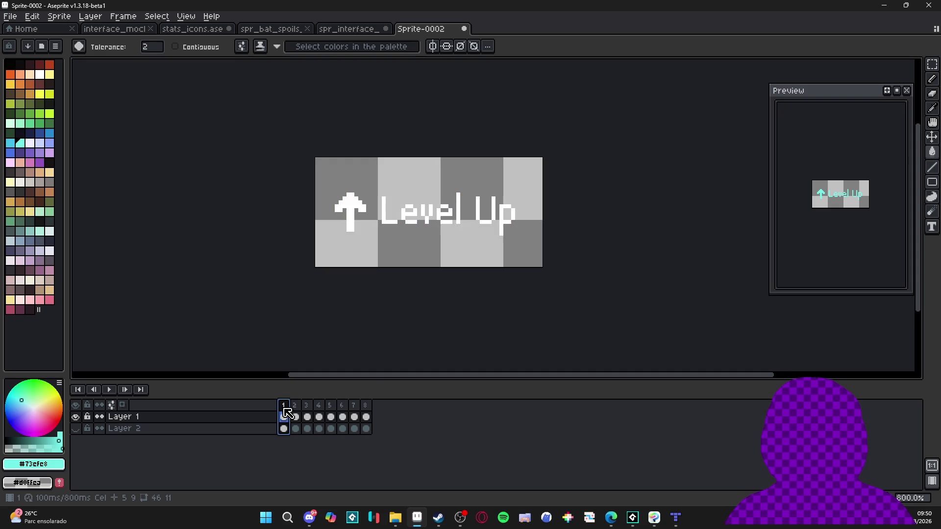
click(310, 407)
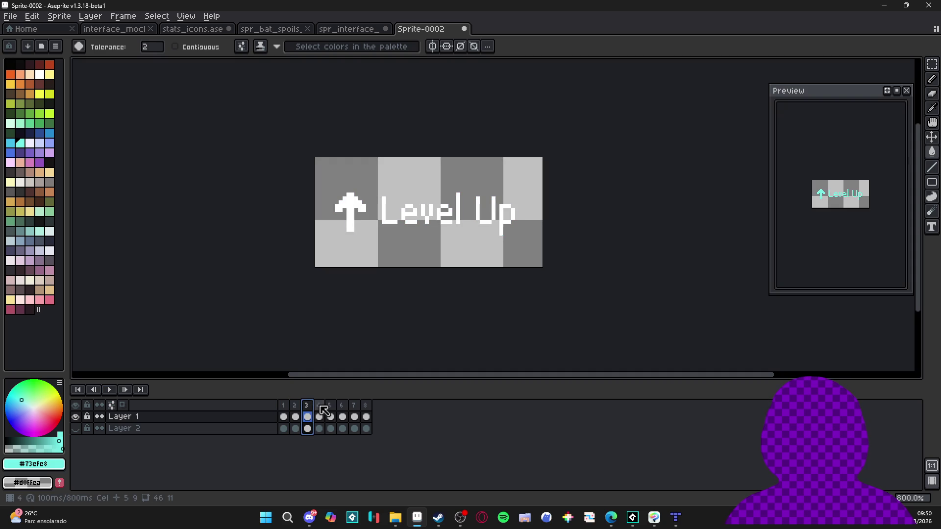
click(331, 416)
click(110, 390)
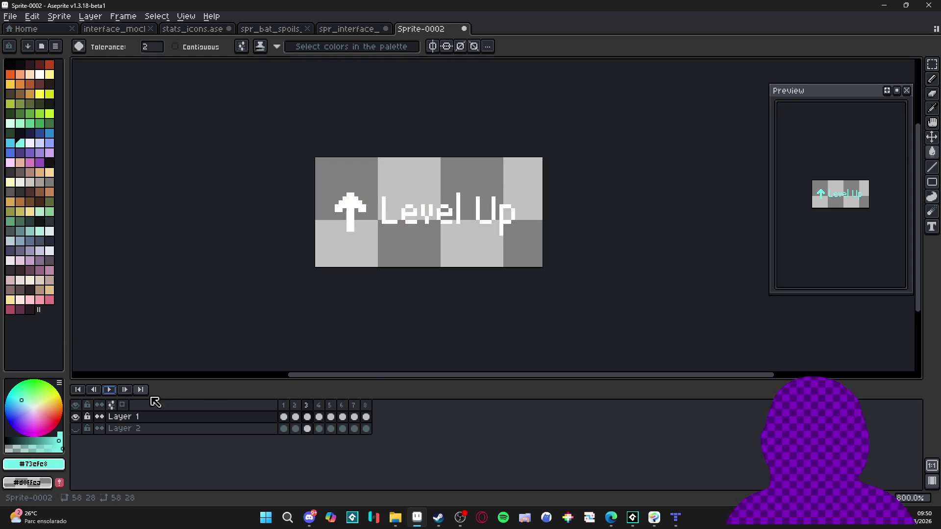
click(365, 416)
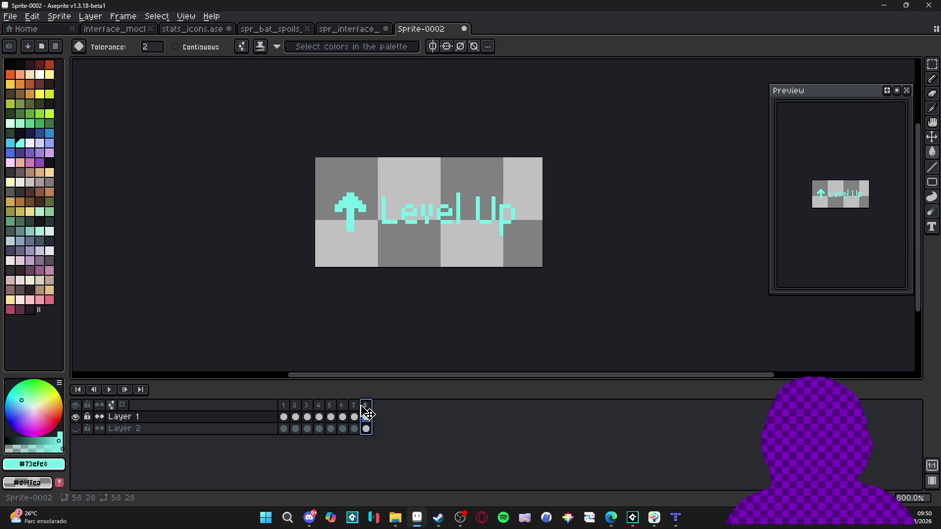
click(76, 430)
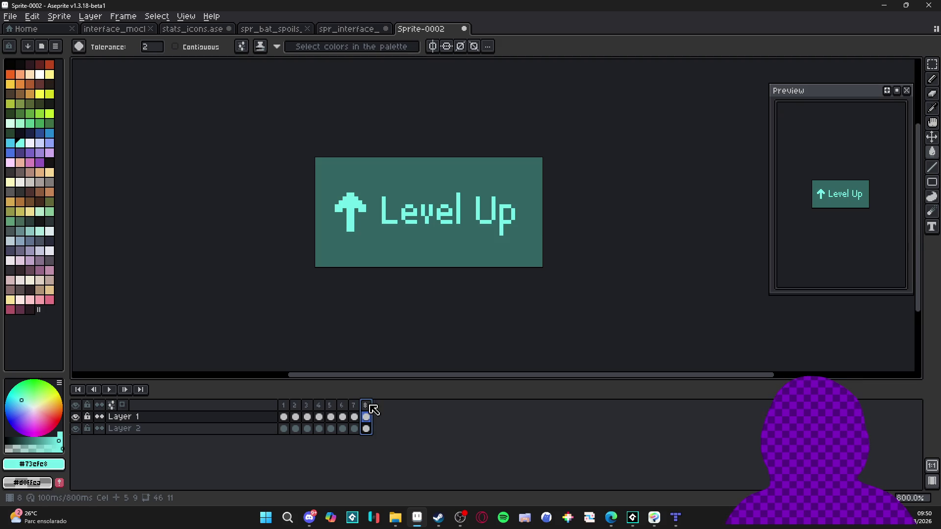
Lower Layer 1's opacity to 43%.
click(351, 418)
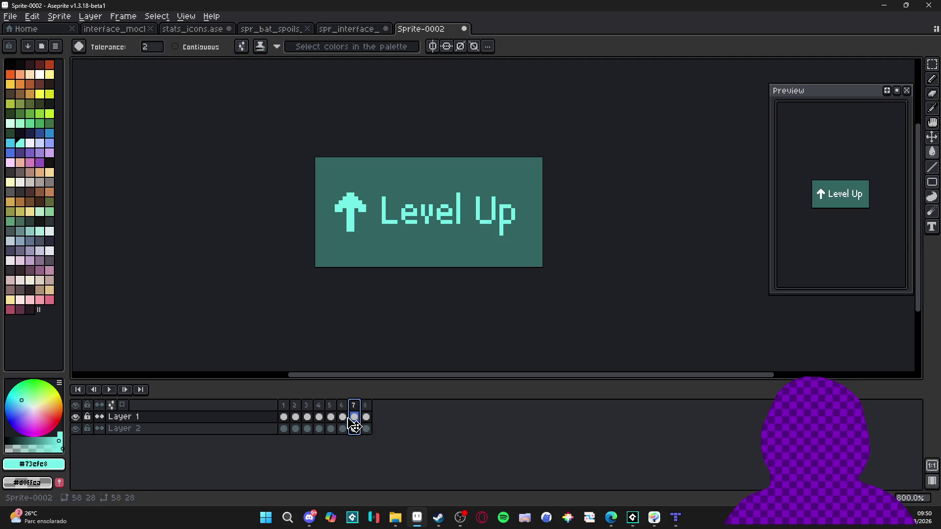
double_click(126, 417)
drag(807, 259, 798, 257)
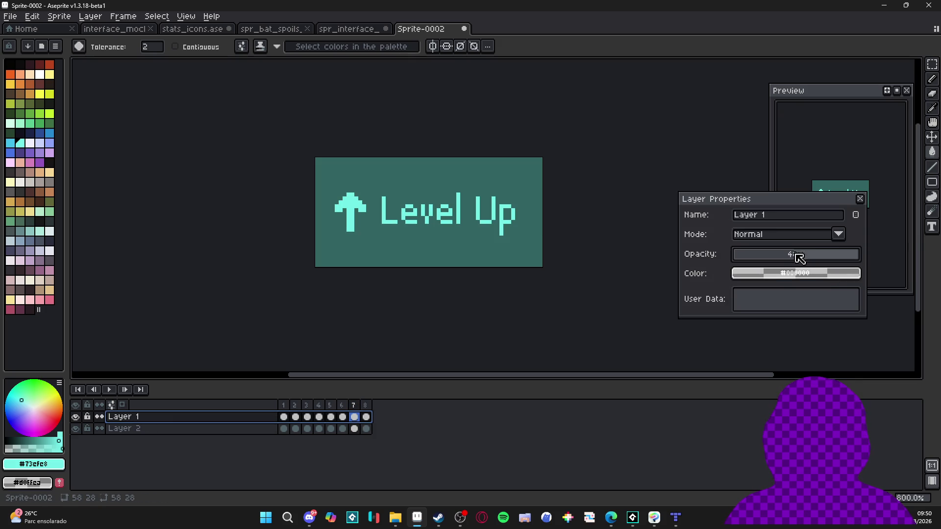
click(860, 199)
Fade the frame 8 cel to 19%, add frame 9 at 8%, and add frame 10.
double_click(366, 417)
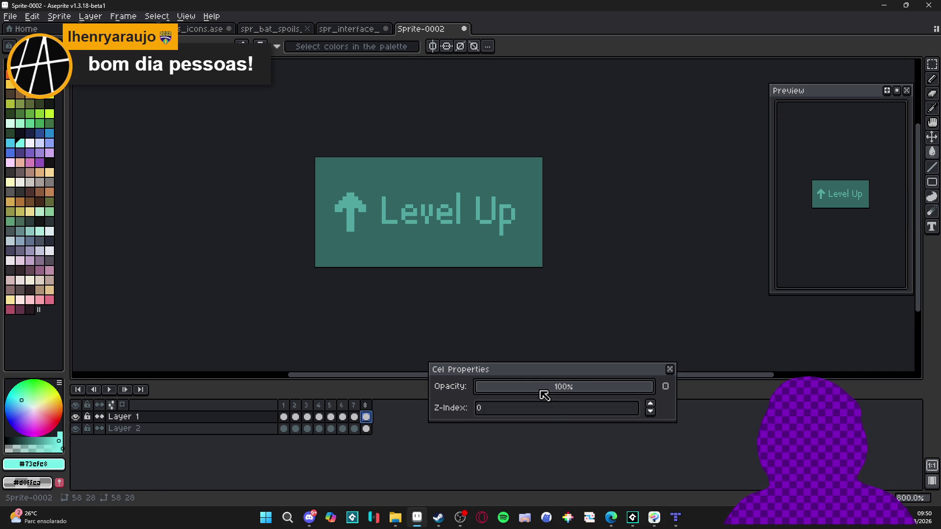
drag(522, 393, 591, 389)
click(672, 370)
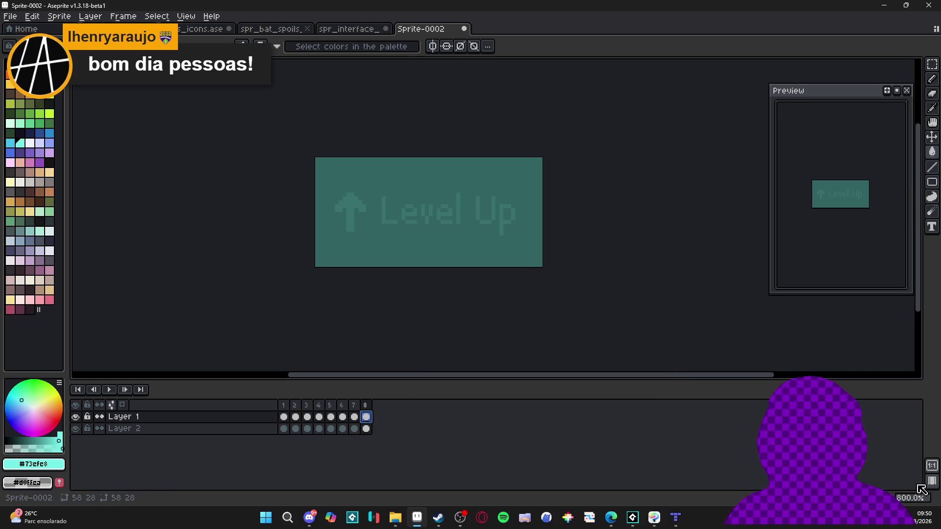
key(alt+n)
double_click(378, 417)
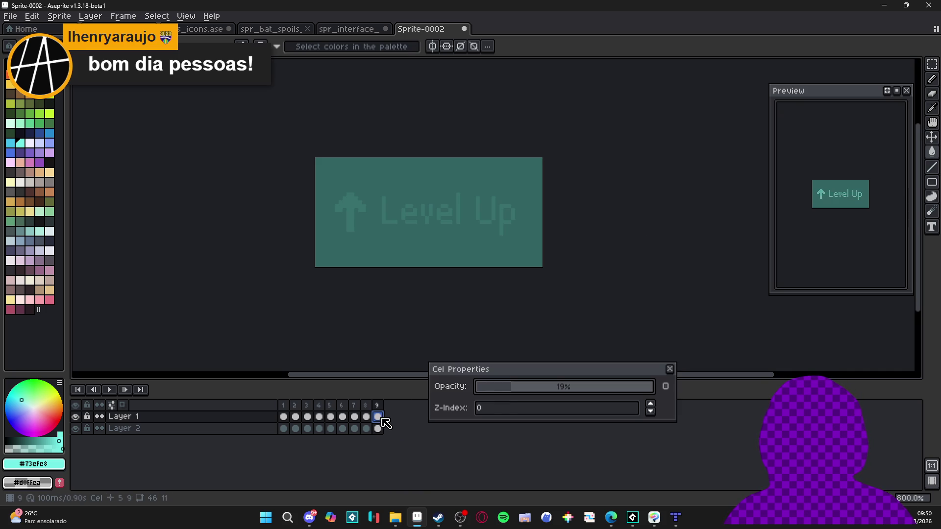
drag(494, 392, 490, 387)
click(670, 370)
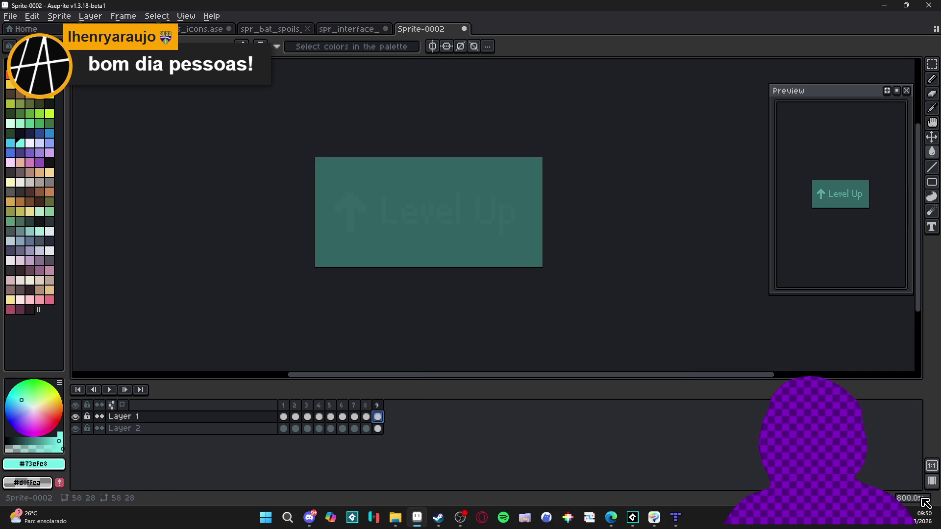
key(alt+n)
double_click(390, 417)
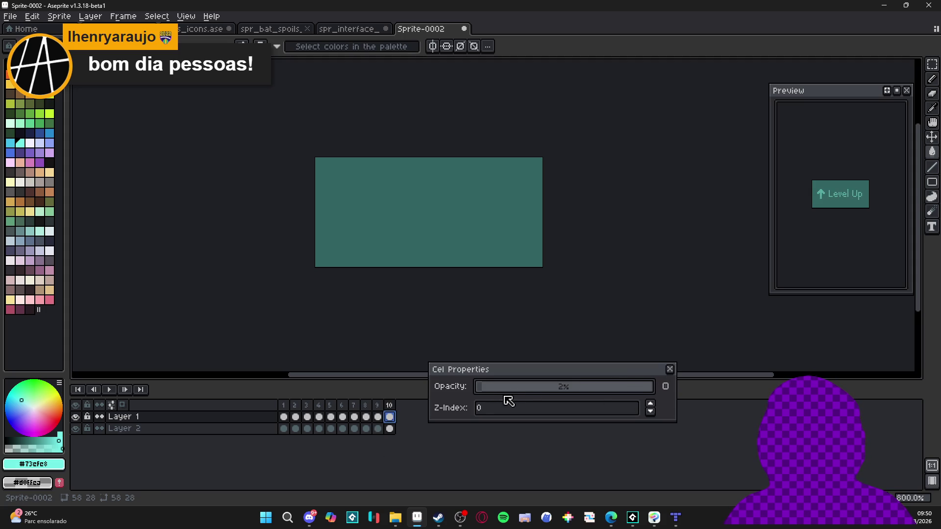
click(670, 369)
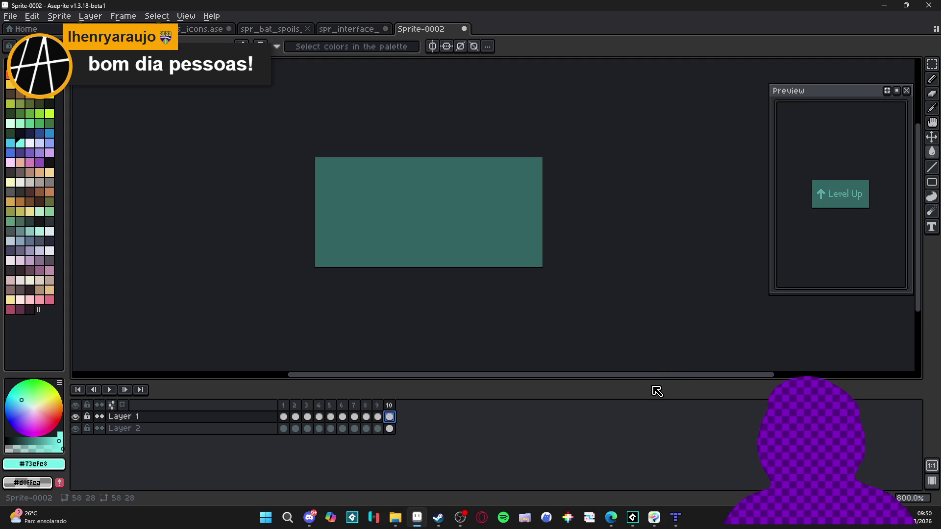
Replay from frame 1, review cel and layer properties, and delete frames 9 and 10.
click(284, 417)
key(Return)
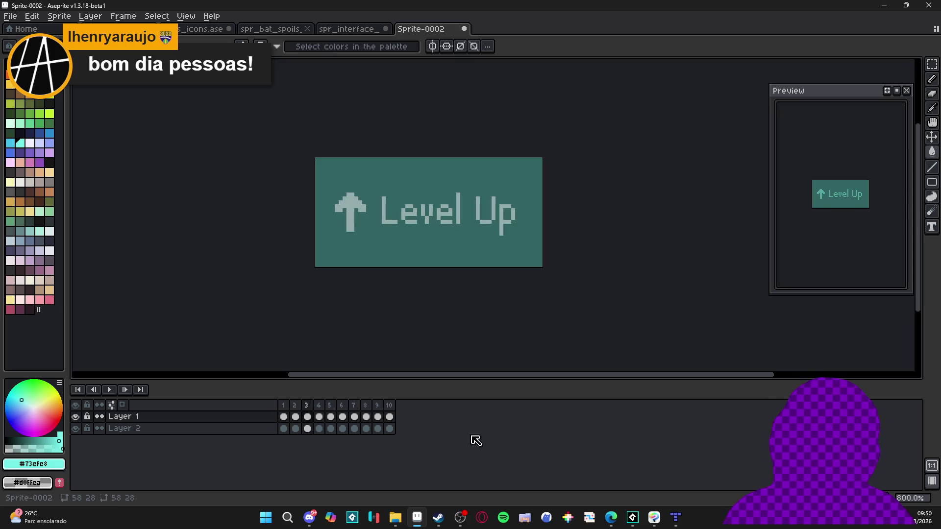
double_click(284, 417)
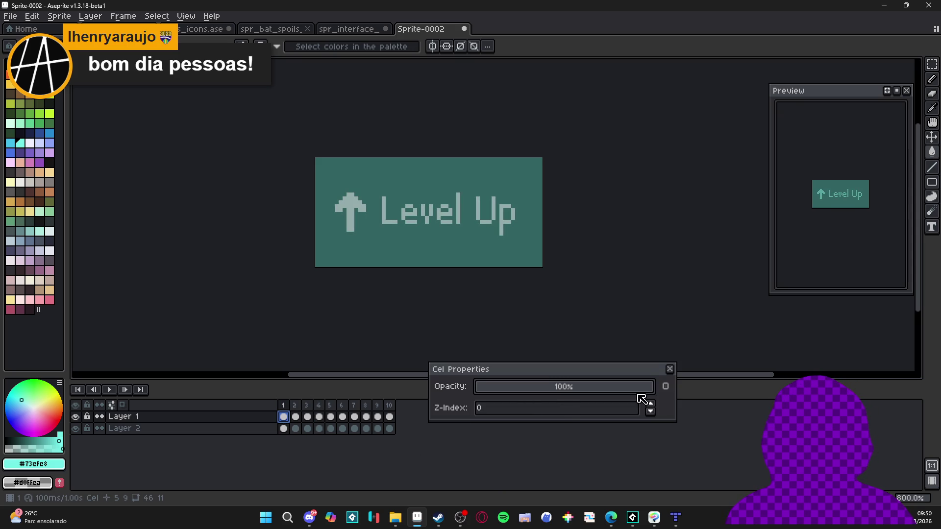
click(672, 371)
double_click(176, 417)
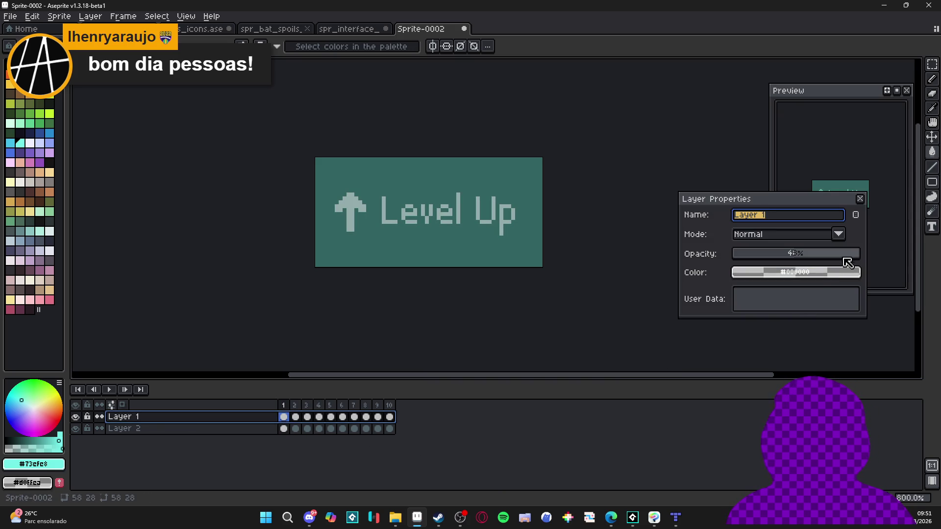
click(860, 198)
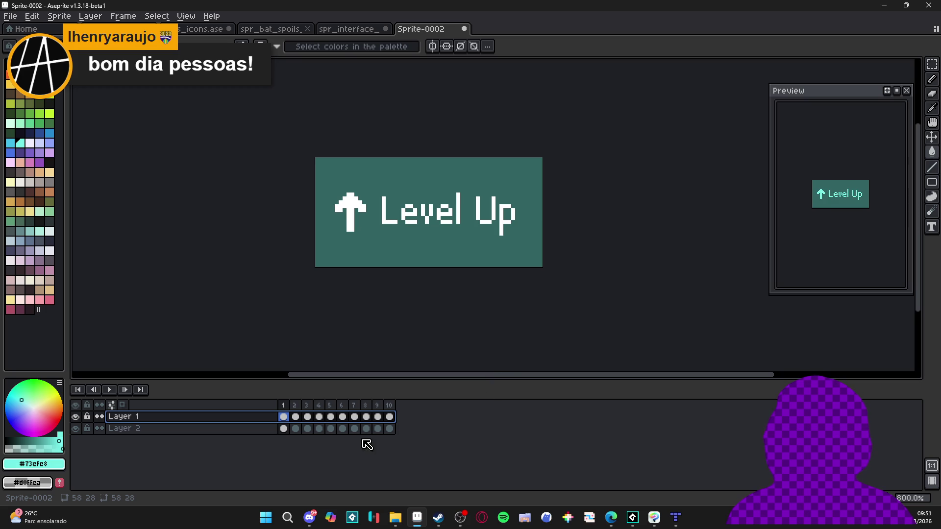
click(331, 428)
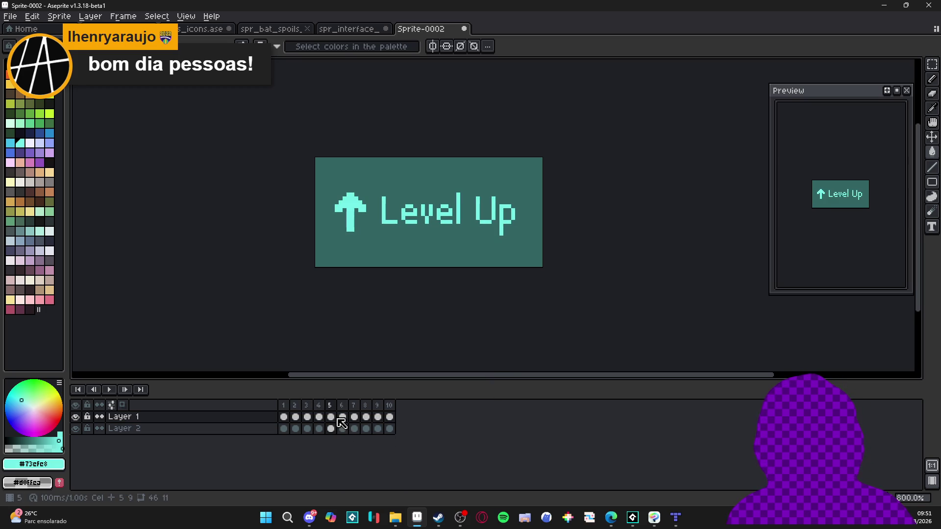
key(alt+c)
key(alt+c)
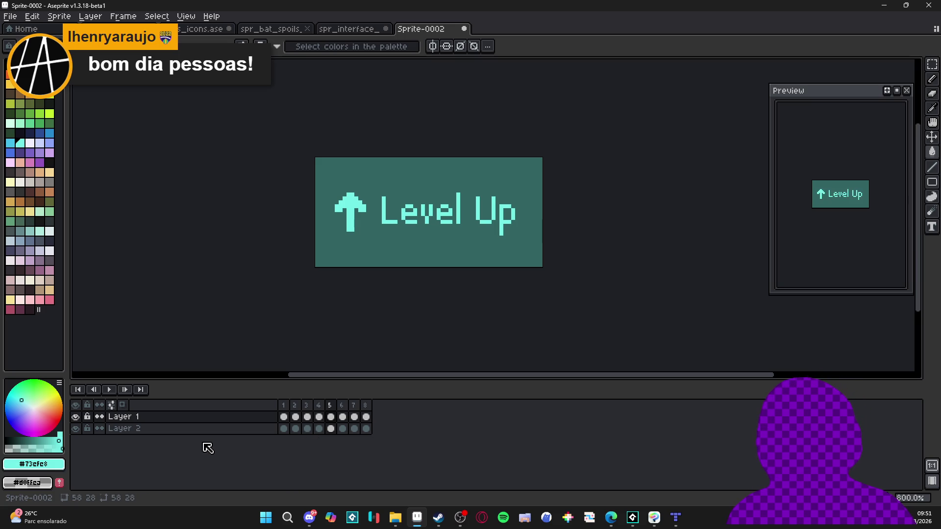
Hide the teal Layer 2 and trim the canvas to the Level Up arrow and text.
click(75, 428)
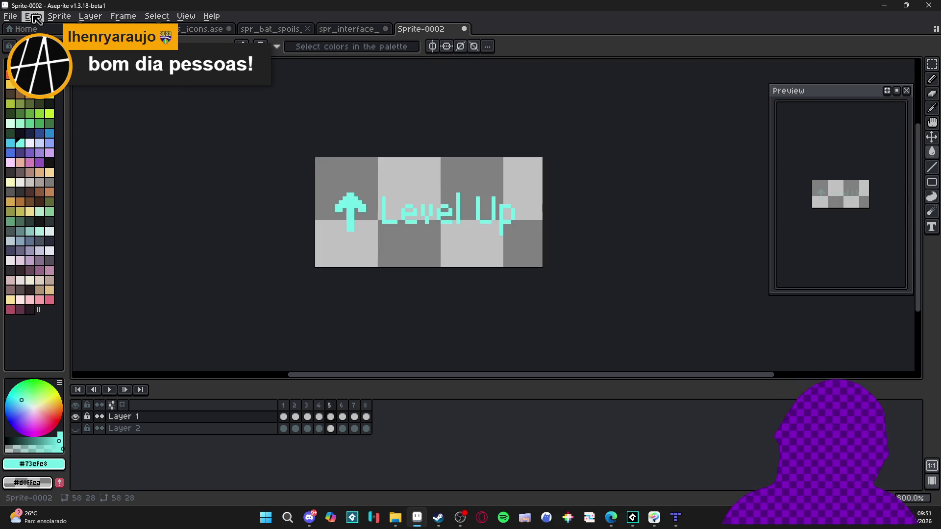
click(59, 16)
click(90, 118)
Choose PNG as the file type in Save As, then cancel the dialog.
click(11, 17)
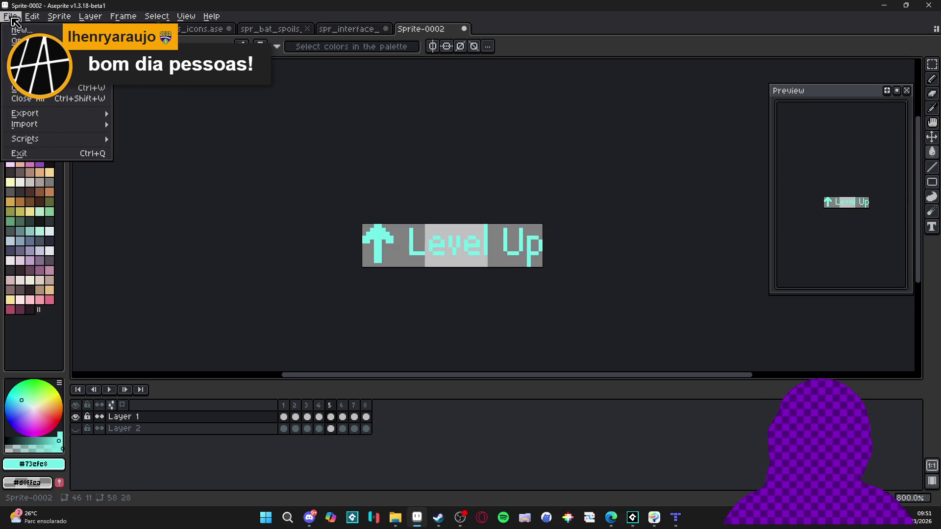
click(22, 77)
click(603, 443)
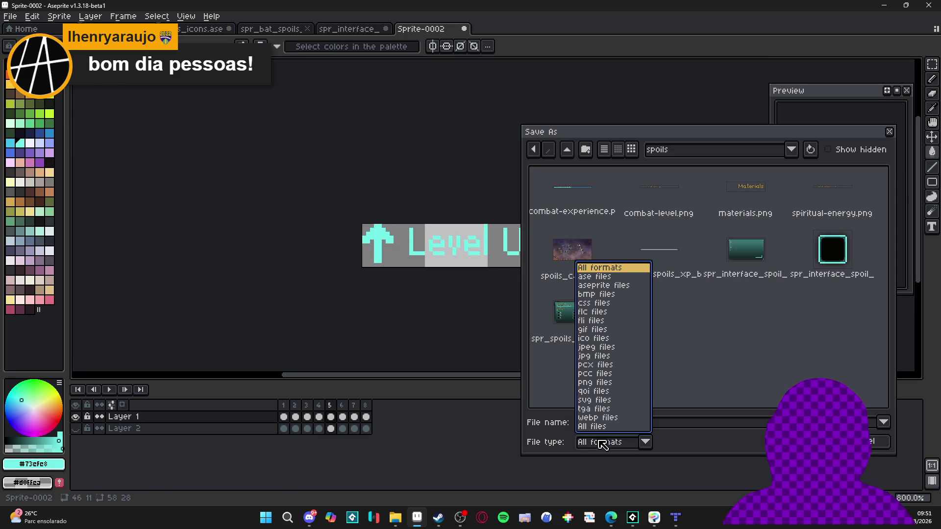
click(612, 388)
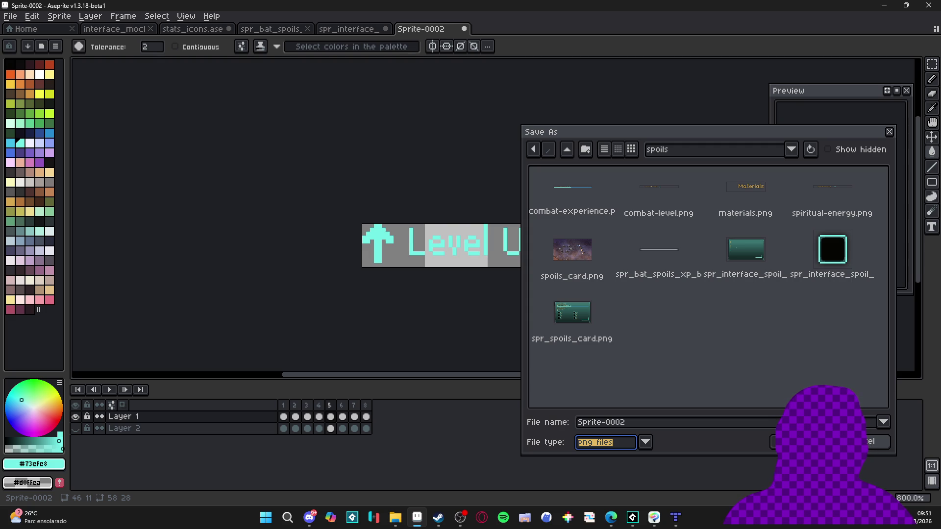
click(877, 441)
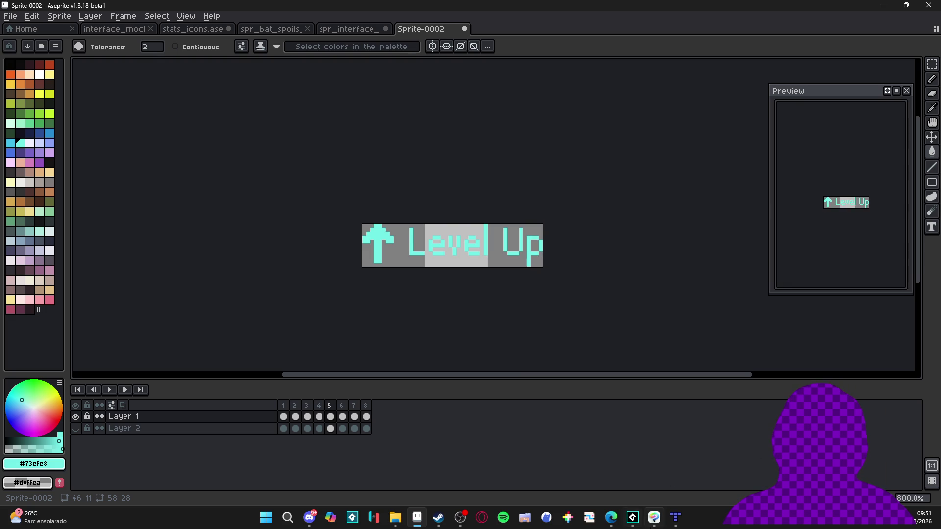
mouse_move(656, 524)
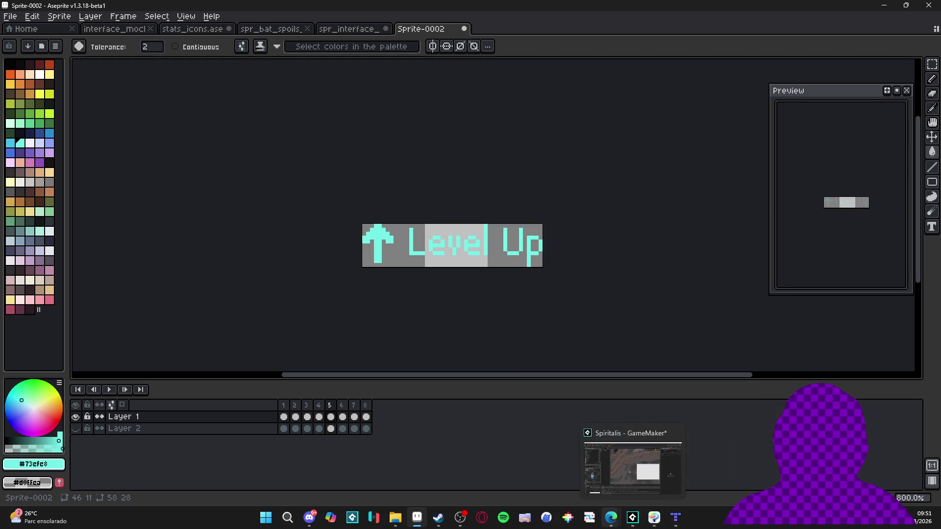
Return to GameMaker, open sqn_concept_spoils, and scrub the playhead back to frame 24.
click(632, 526)
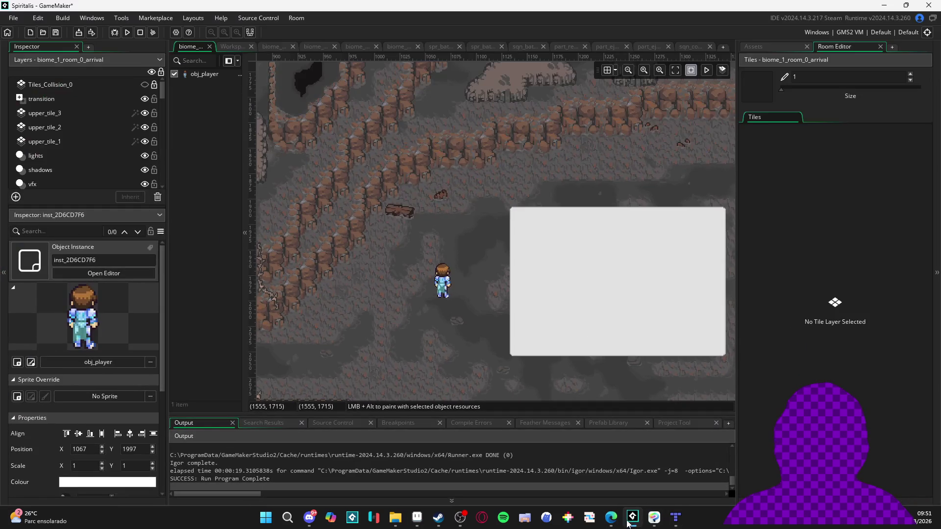
click(692, 45)
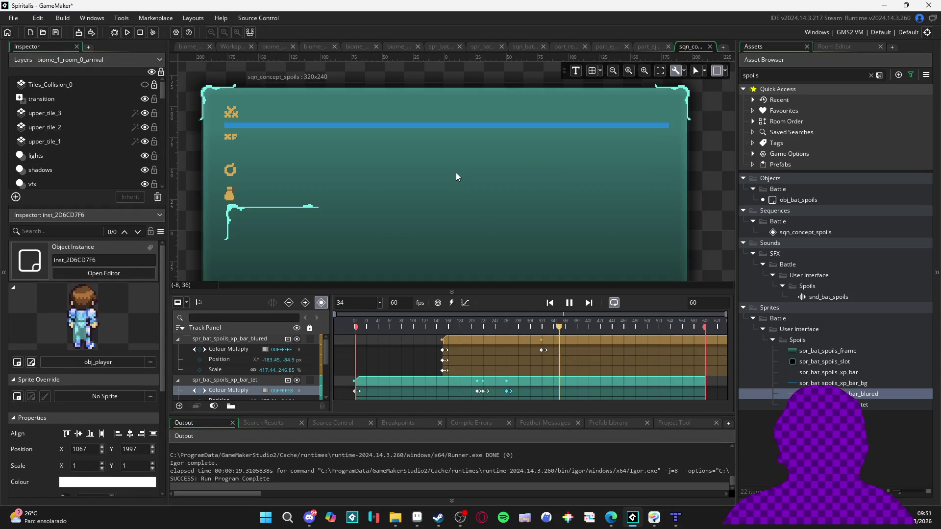
mouse_move(537, 326)
mouse_down()
mouse_move(453, 328)
mouse_move(496, 341)
mouse_up()
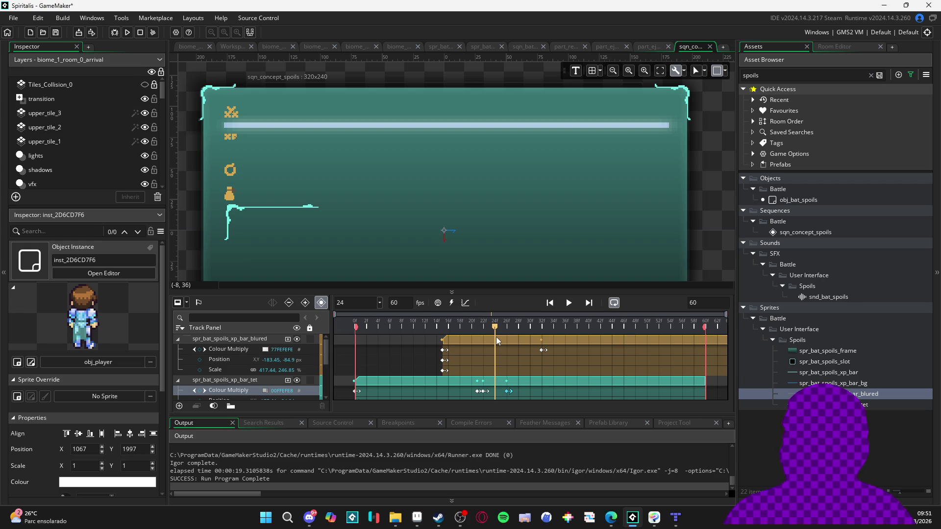
Create a new Aseprite sprite and paste the copied Level Up arrow and text into it.
click(417, 518)
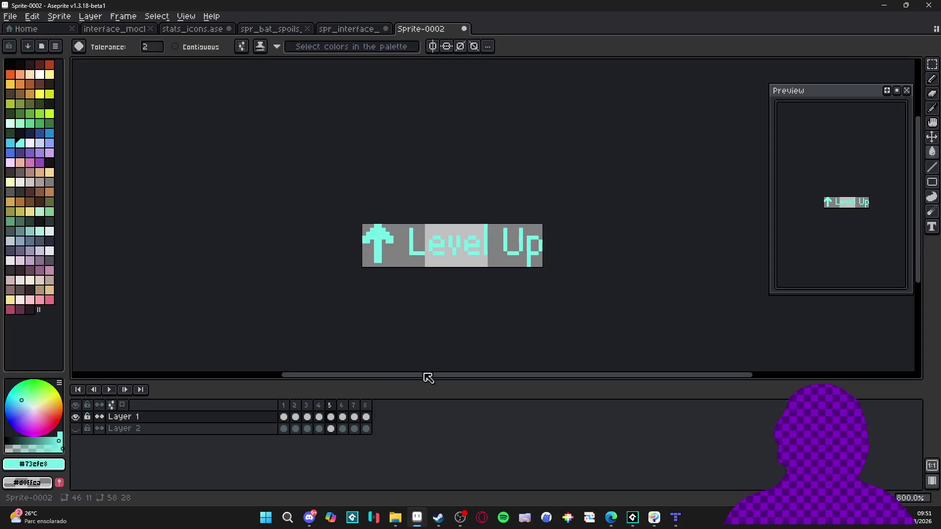
click(283, 405)
key(v)
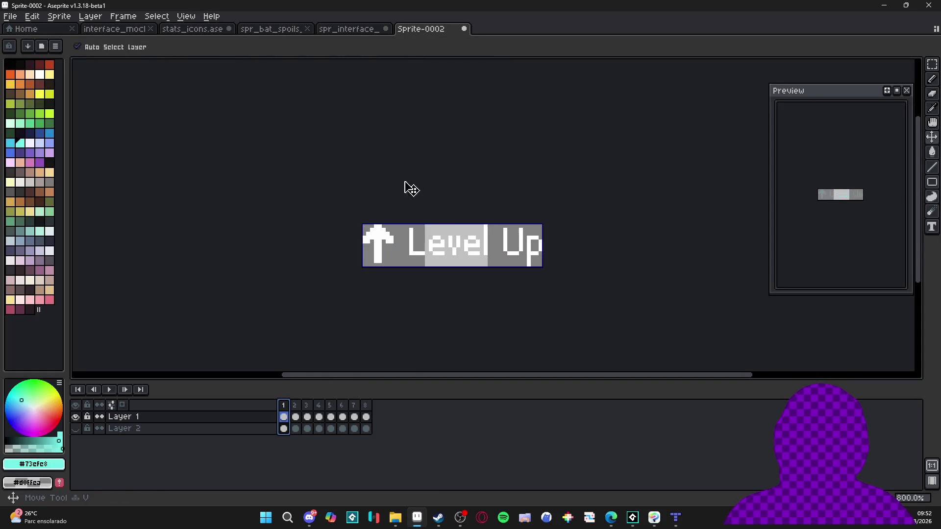
click(10, 16)
click(27, 34)
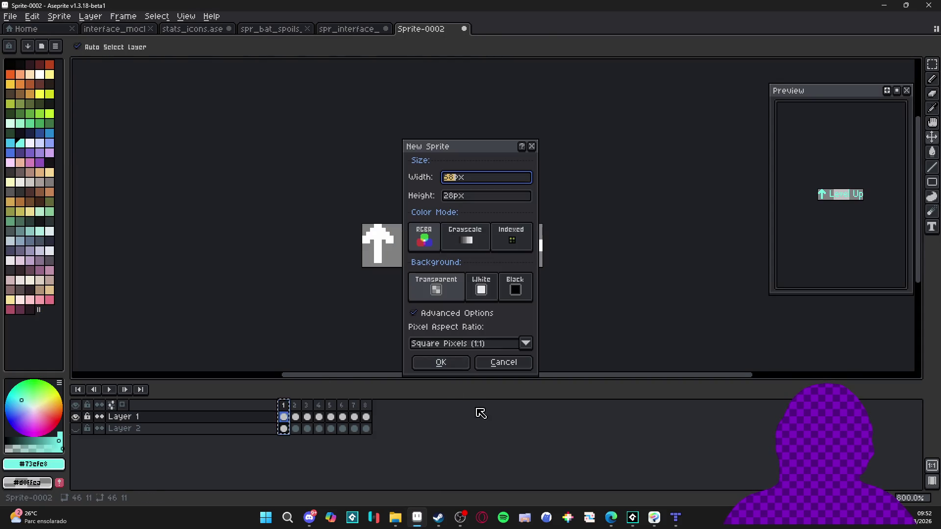
click(447, 369)
key(ctrl+v)
key(ctrl+z)
click(409, 29)
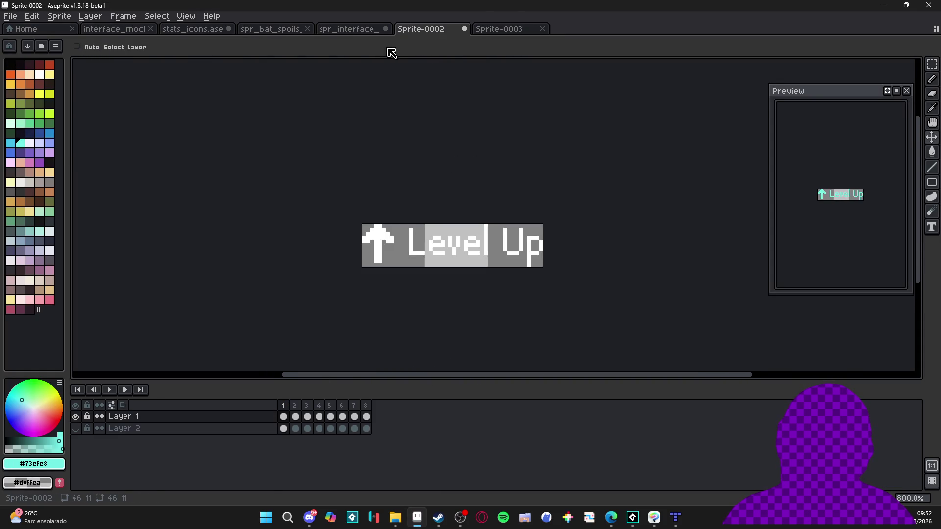
key(ctrl+c)
click(496, 30)
key(ctrl+v)
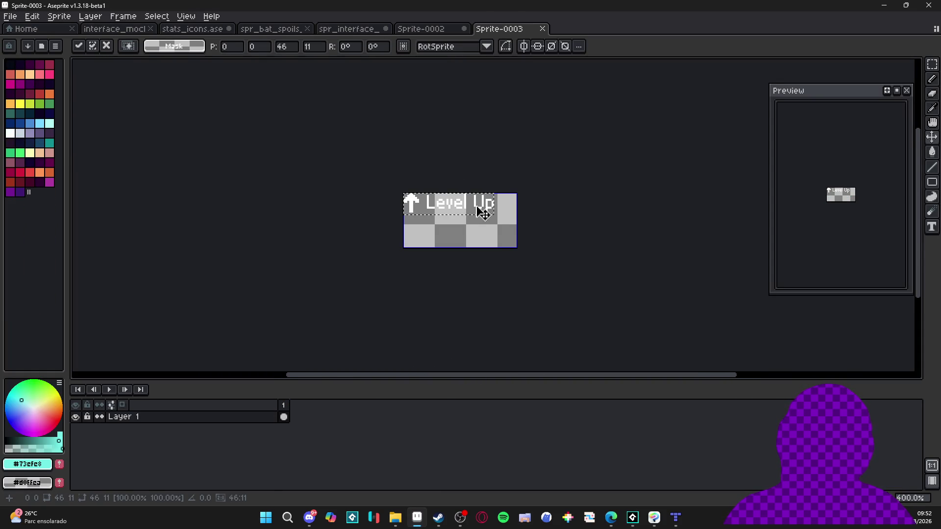
Trim the new sprite to its contents and save it as spr_level_up.png.
click(67, 19)
click(84, 118)
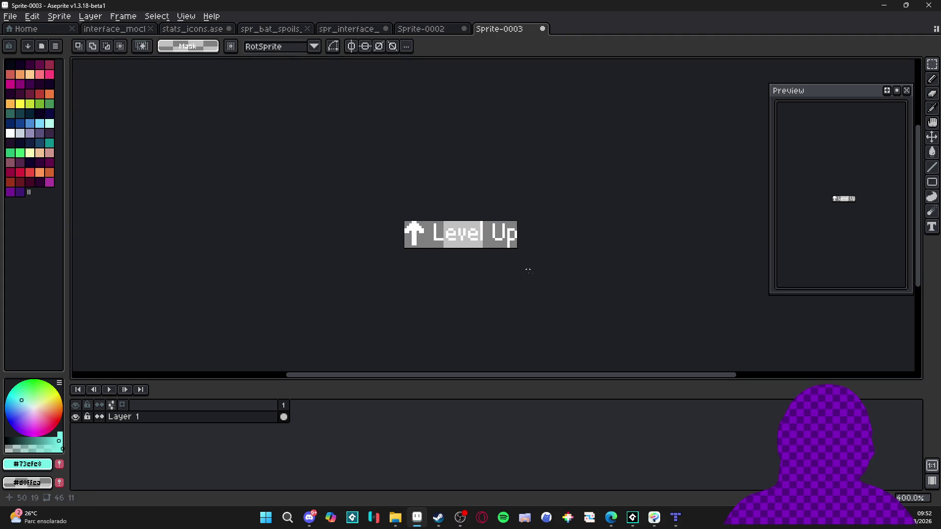
click(10, 16)
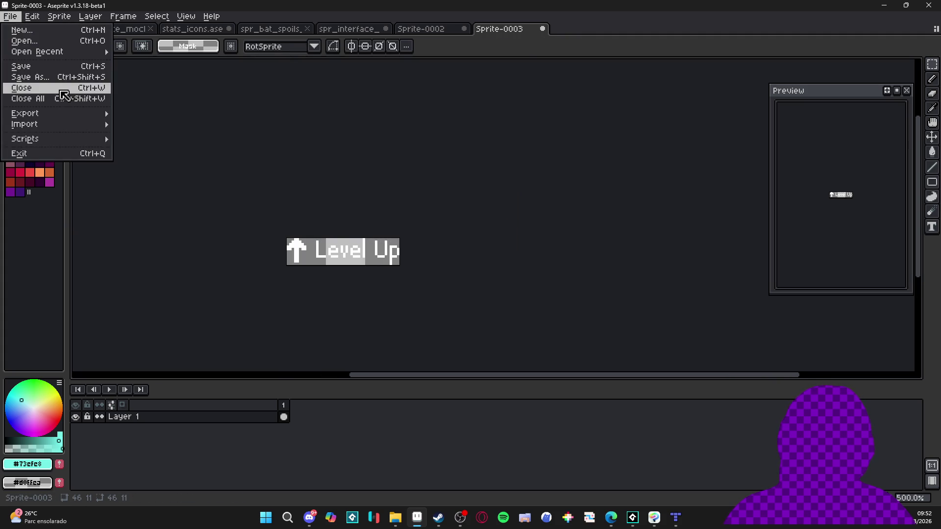
click(29, 76)
click(603, 444)
click(617, 383)
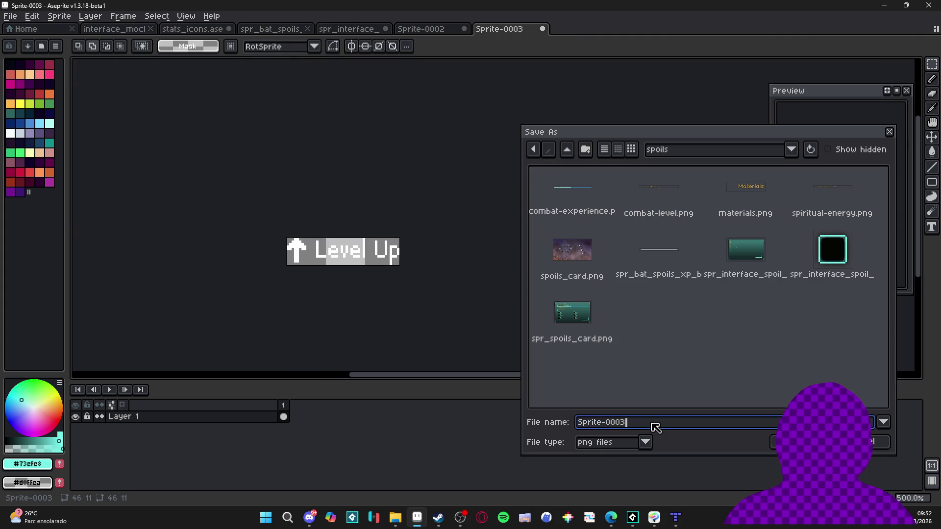
double_click(656, 424)
text(le)
key(BackSpace)
key(BackSpace)
key(BackSpace)
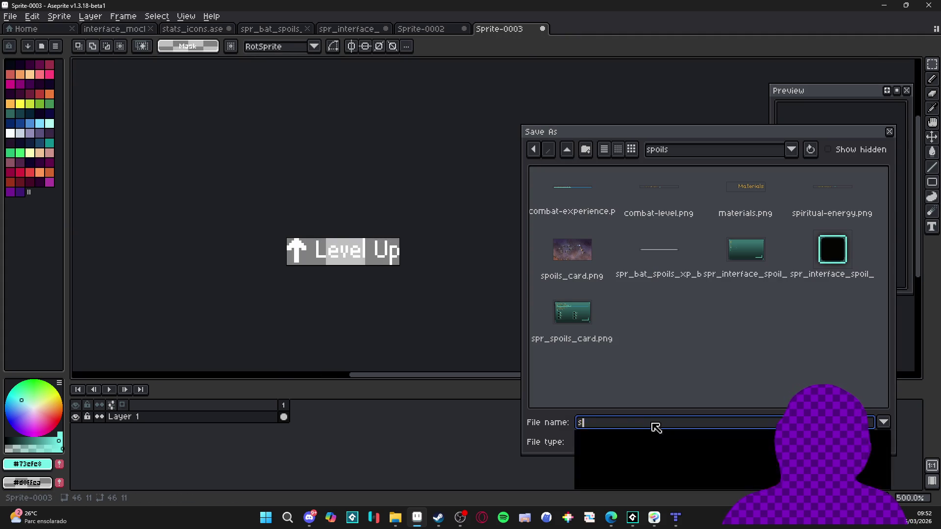
text(spr_level_up)
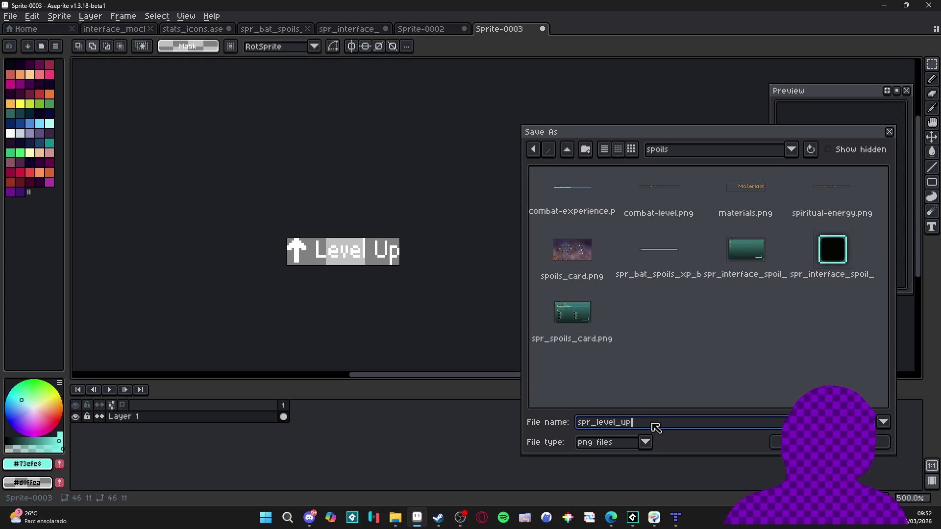
key(Return)
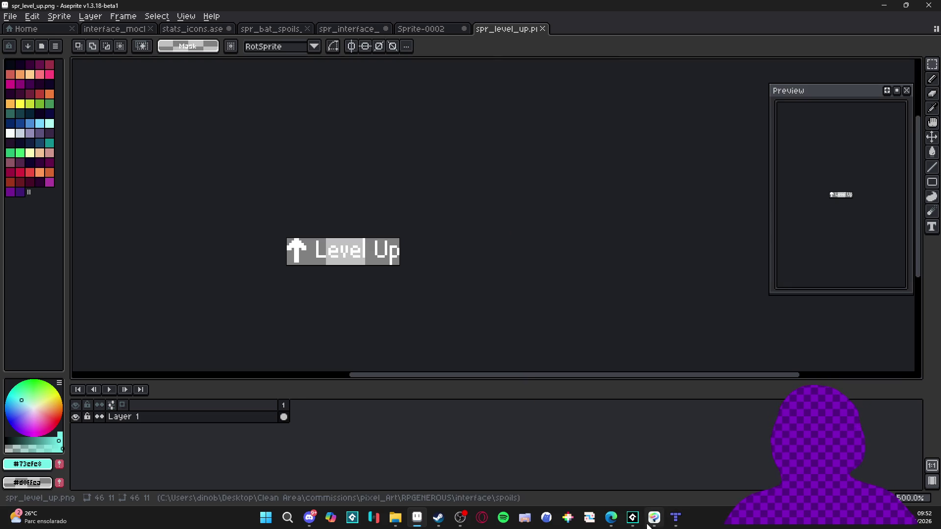
key(alt+Tab)
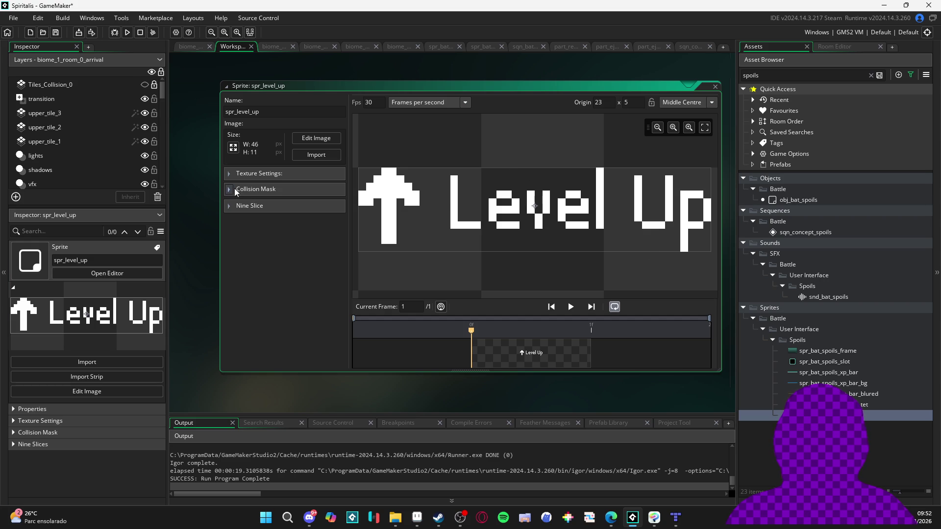
Place spr_level_up in sqn_concept_spoils above the XP bar, at 0, -102.81.
click(686, 46)
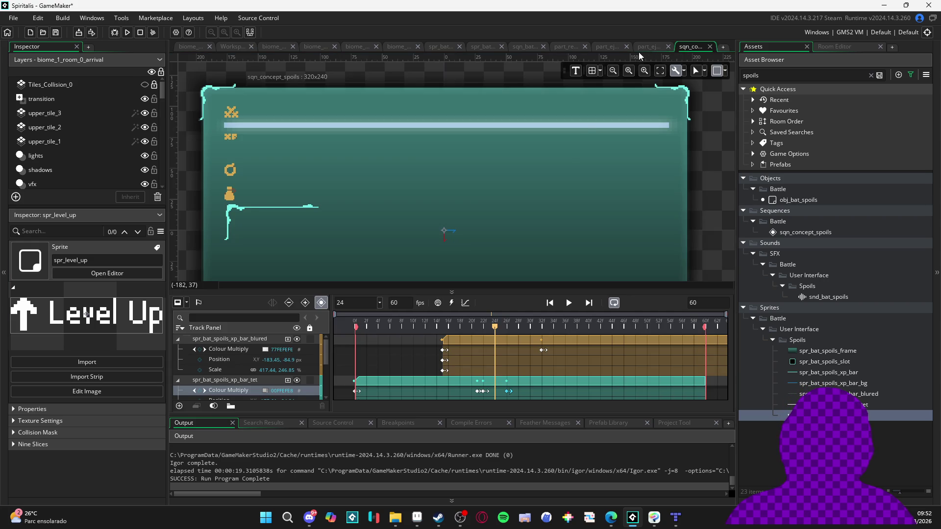
mouse_move(808, 415)
mouse_down()
mouse_move(431, 166)
mouse_move(448, 158)
mouse_up()
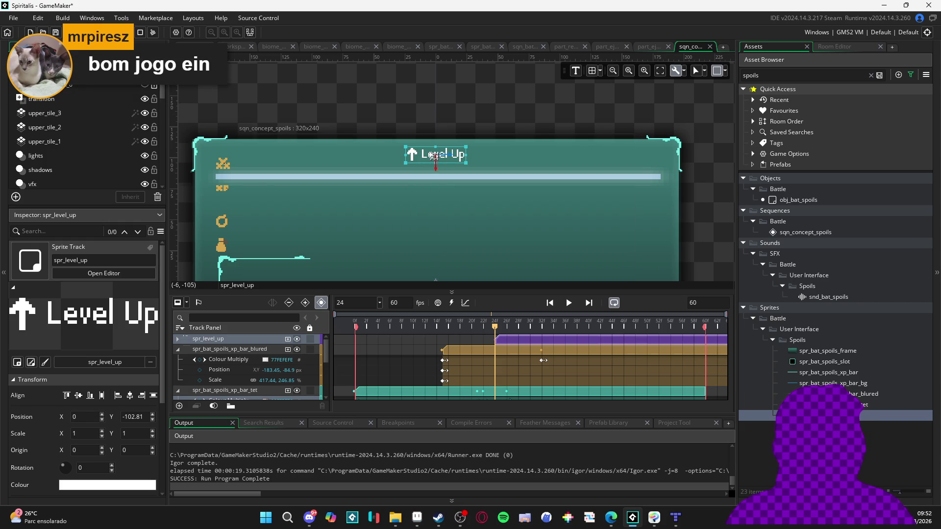
scroll(434, 155, up, 2)
scroll(485, 155, up, 2)
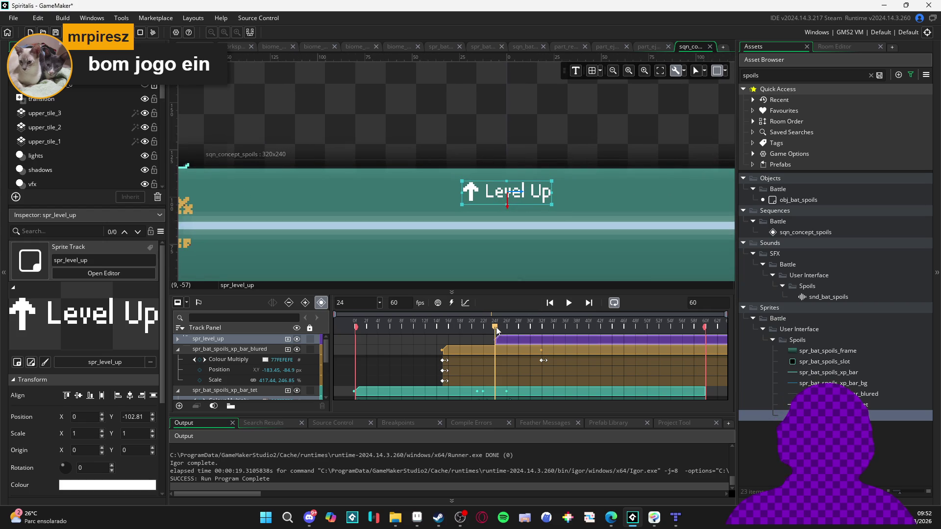
mouse_move(496, 330)
mouse_down()
mouse_move(554, 331)
mouse_move(483, 324)
mouse_move(589, 323)
mouse_up()
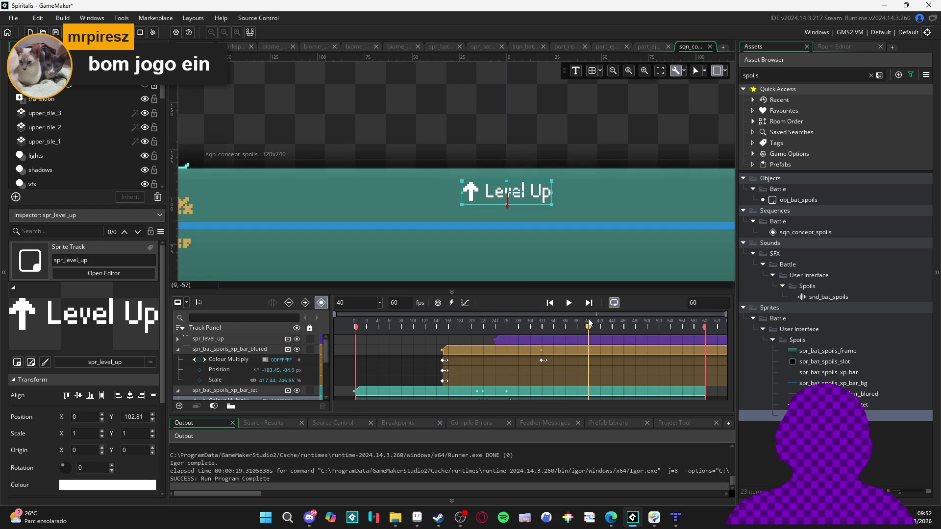
Add a Position keyframe at frame 40 with the Level Up sprite raised to y -115.
click(177, 339)
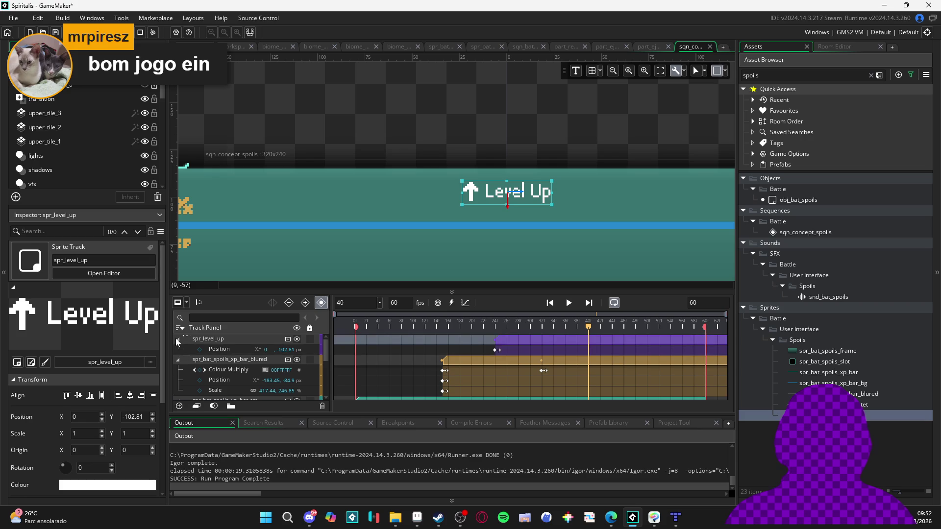
click(200, 349)
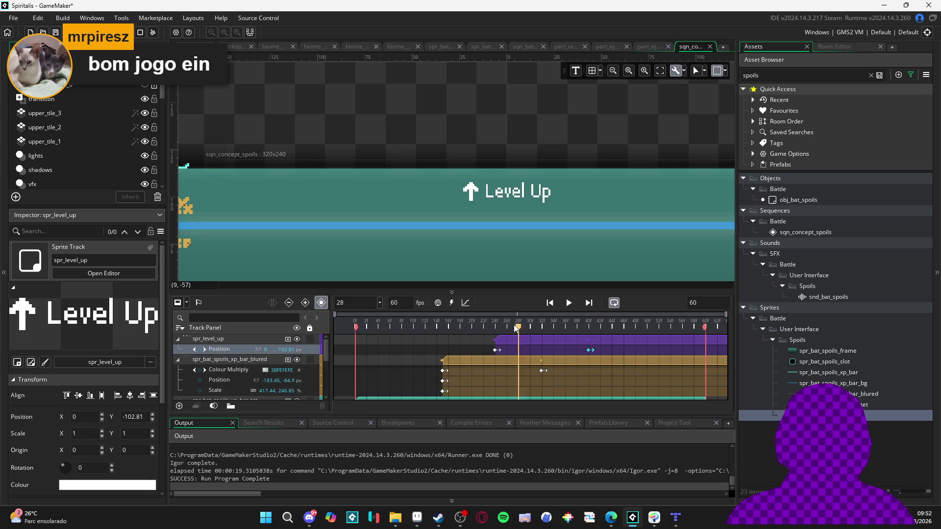
click(590, 350)
click(517, 190)
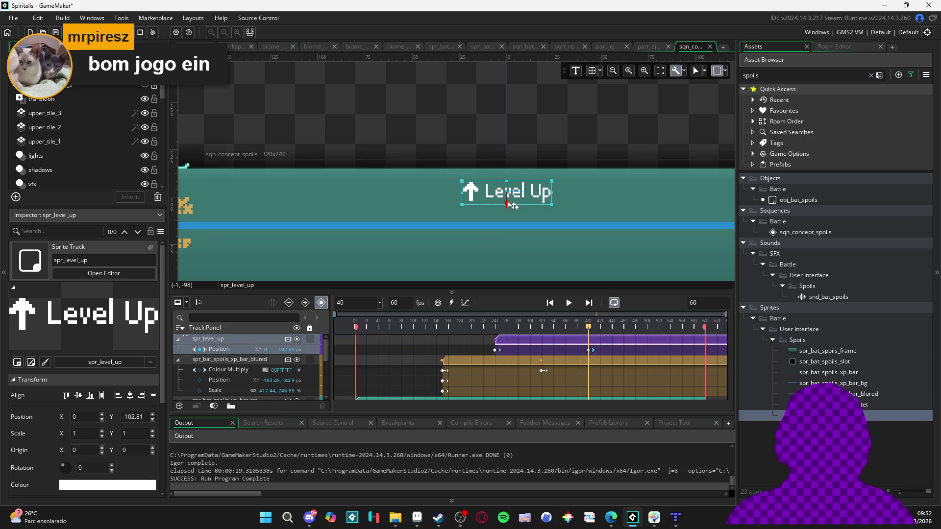
mouse_move(510, 203)
mouse_down()
mouse_move(511, 159)
mouse_move(512, 185)
mouse_up()
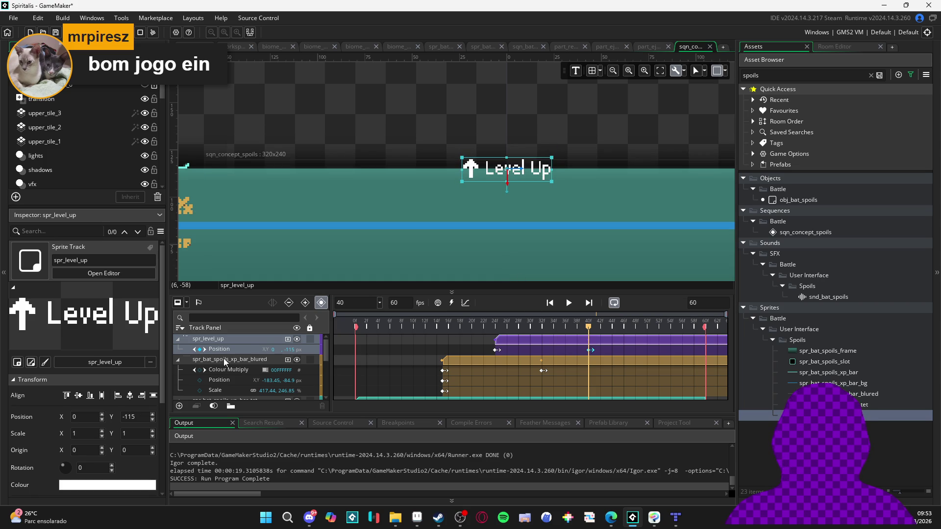
Add a Colour Multiply track keyed at frames 24 and 40, with alpha 5 at frame 40.
click(495, 326)
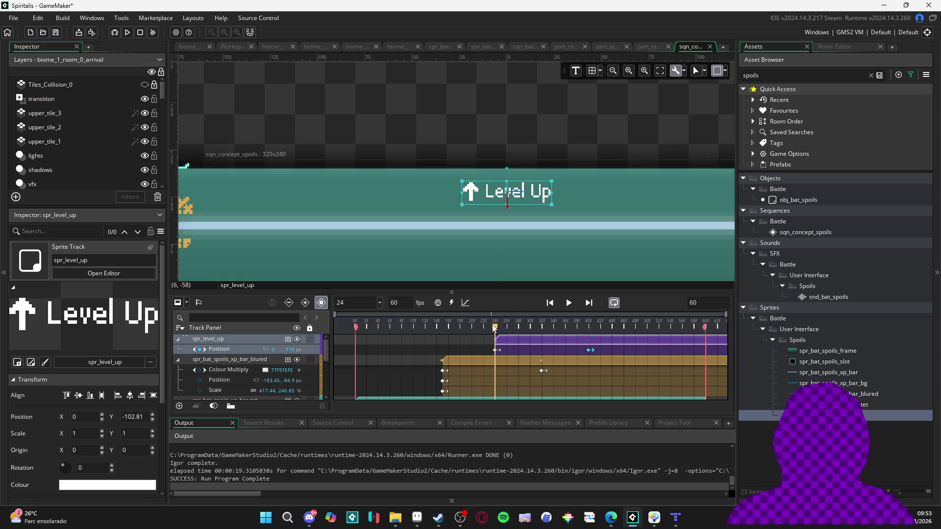
click(288, 339)
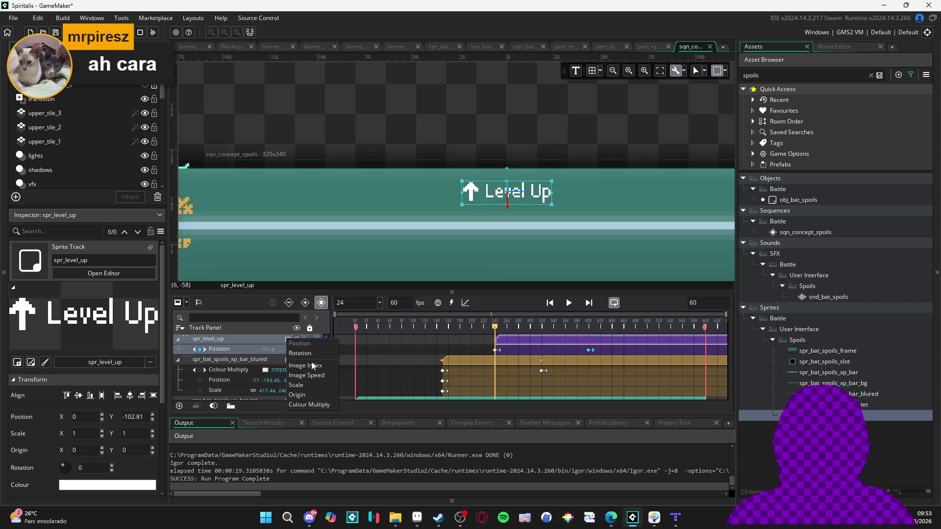
click(309, 405)
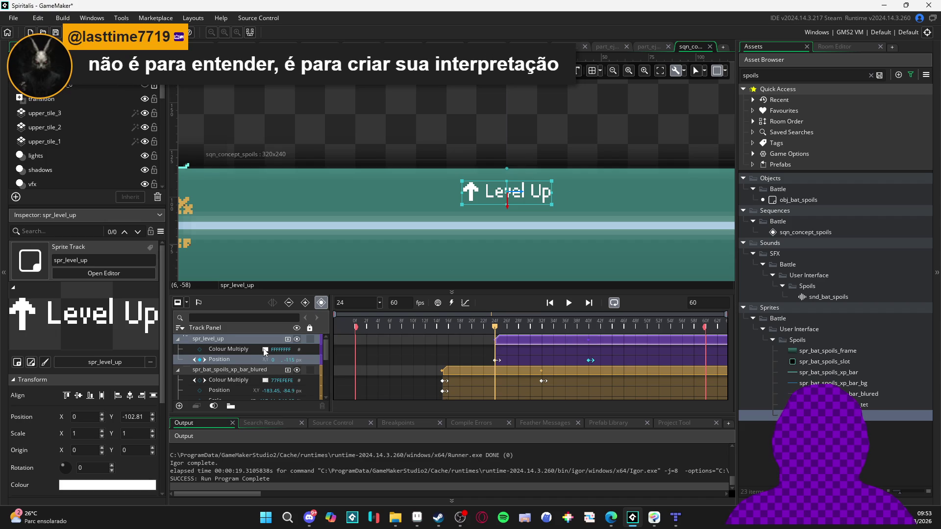
click(200, 350)
click(589, 328)
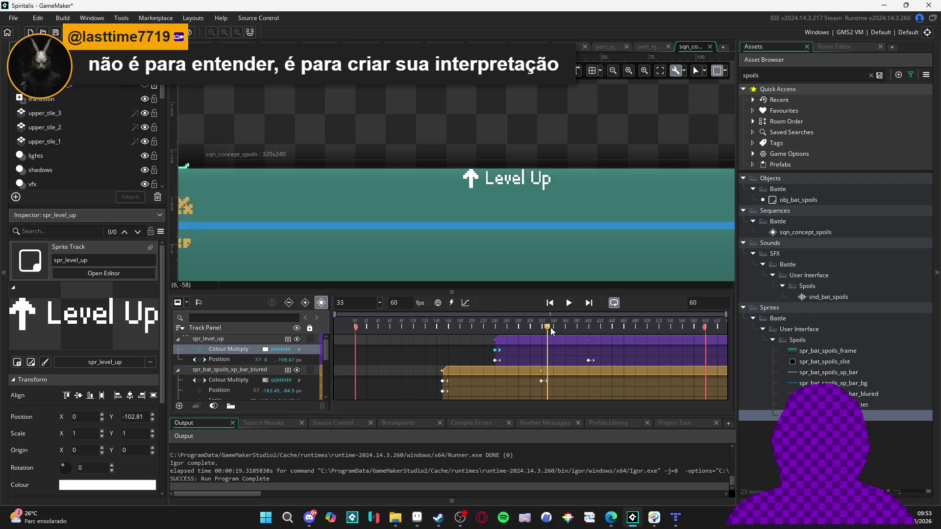
click(200, 349)
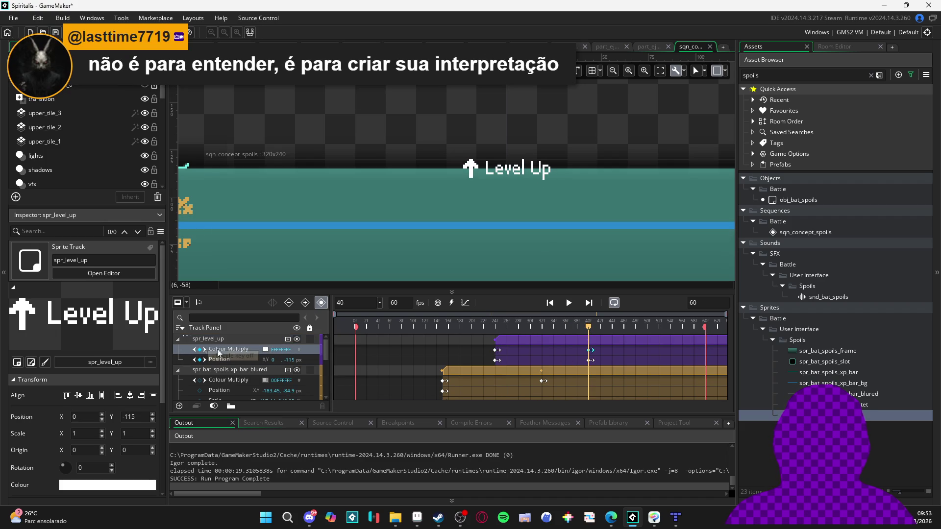
click(265, 349)
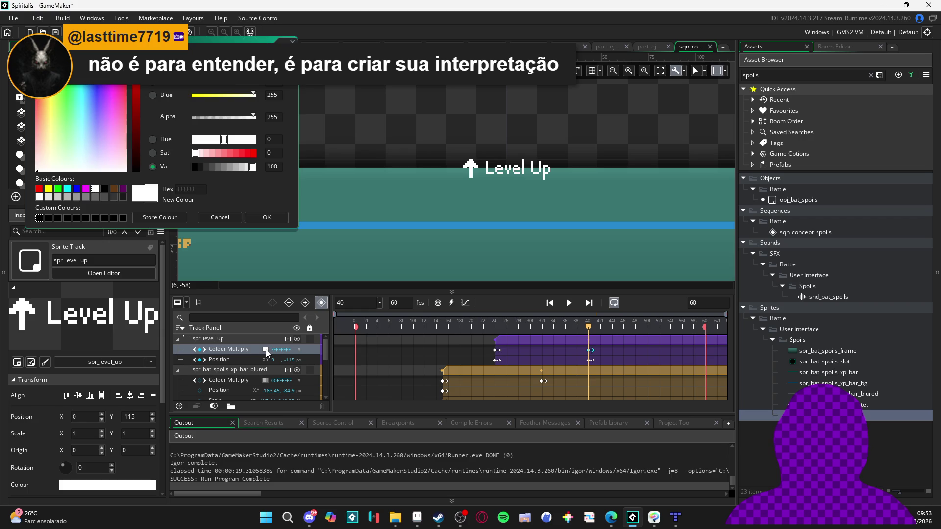
click(195, 117)
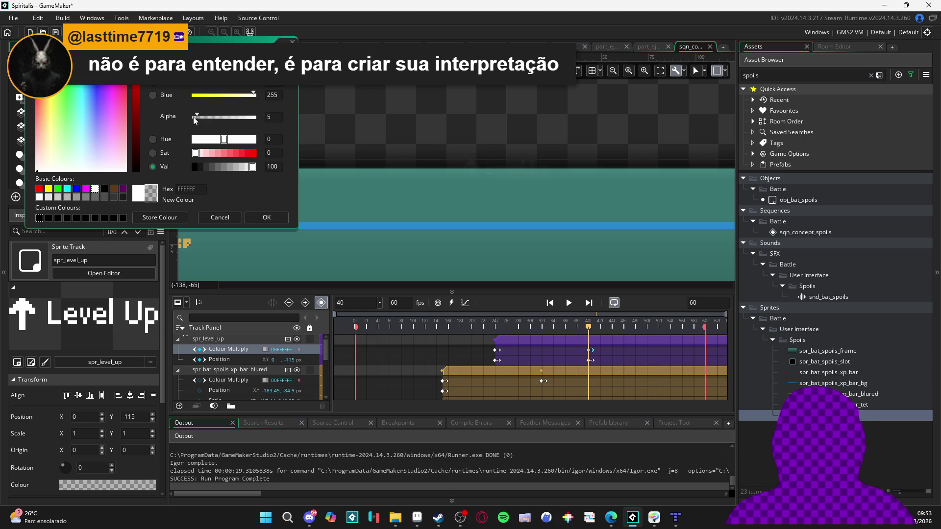
click(265, 217)
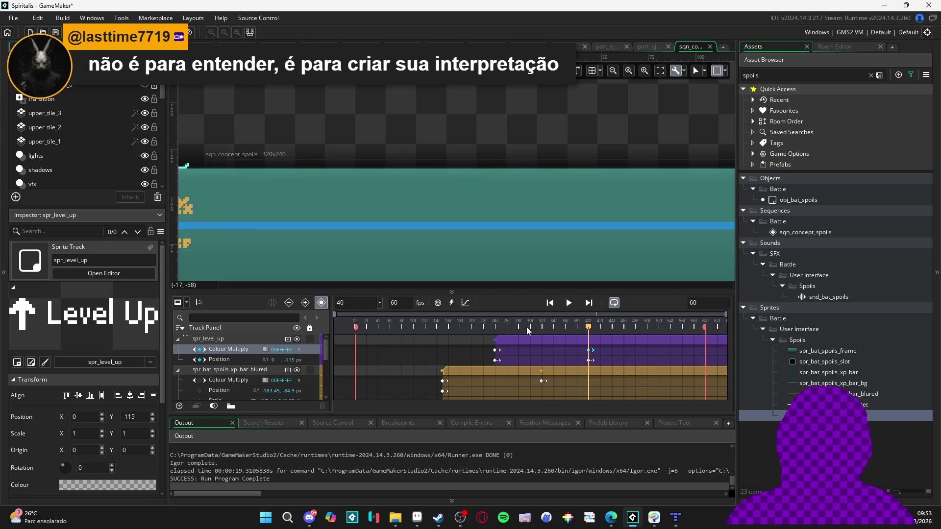
Preview the Level Up fade from frame 23 and select the end Position keyframe.
key(space)
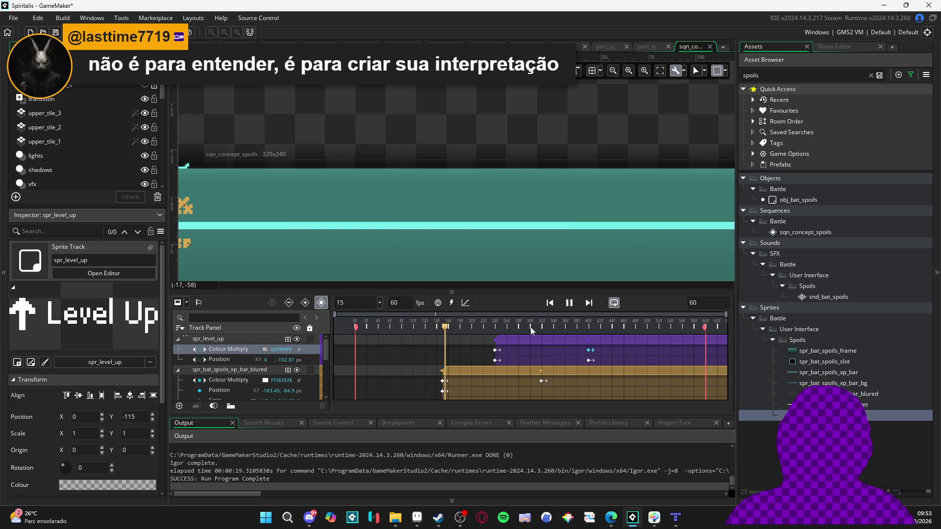
key(space)
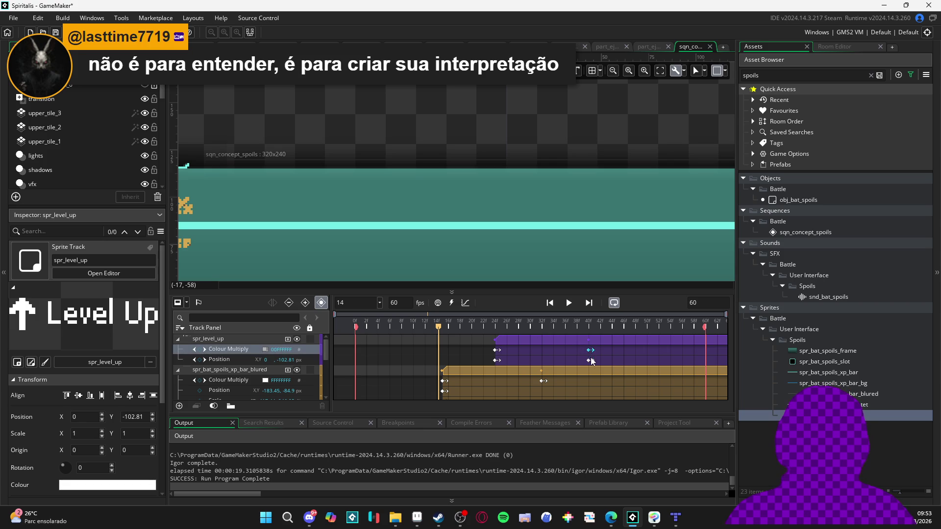
ctrl+click(590, 360)
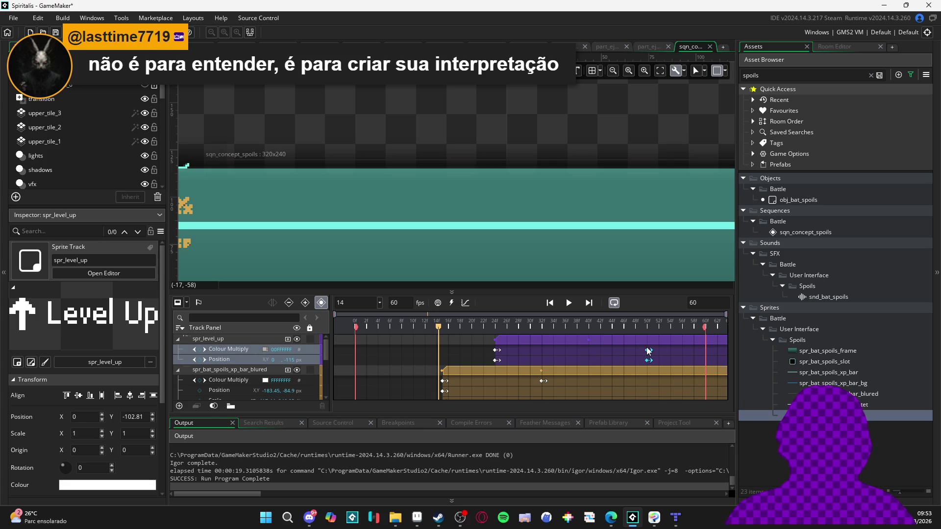
key(space)
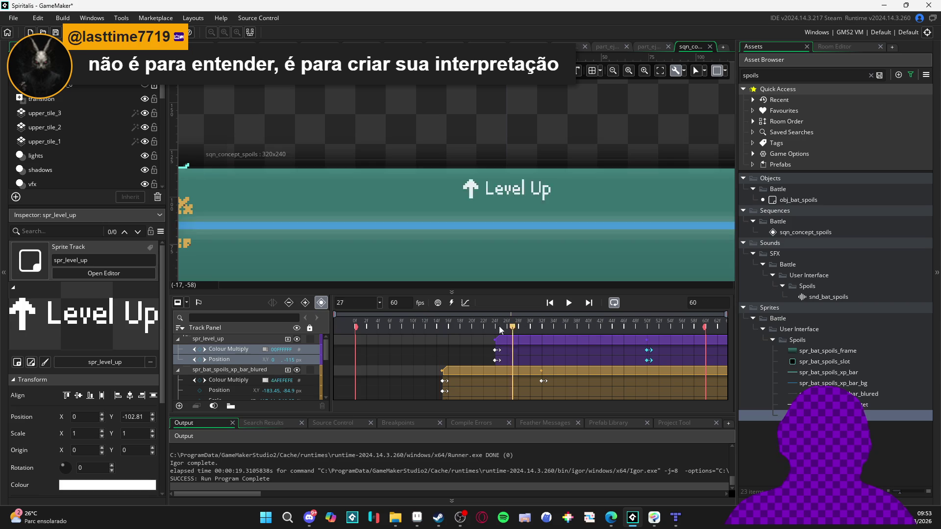
key(space)
key(space)
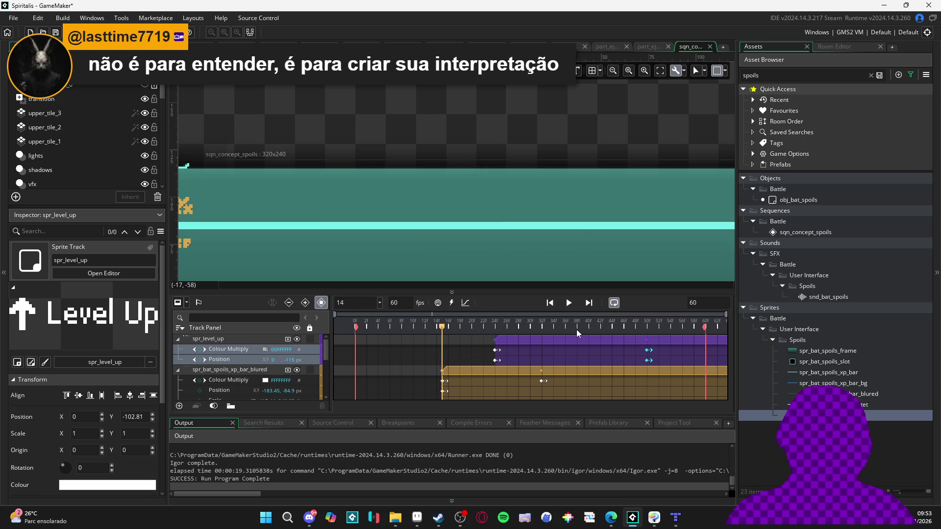
key(space)
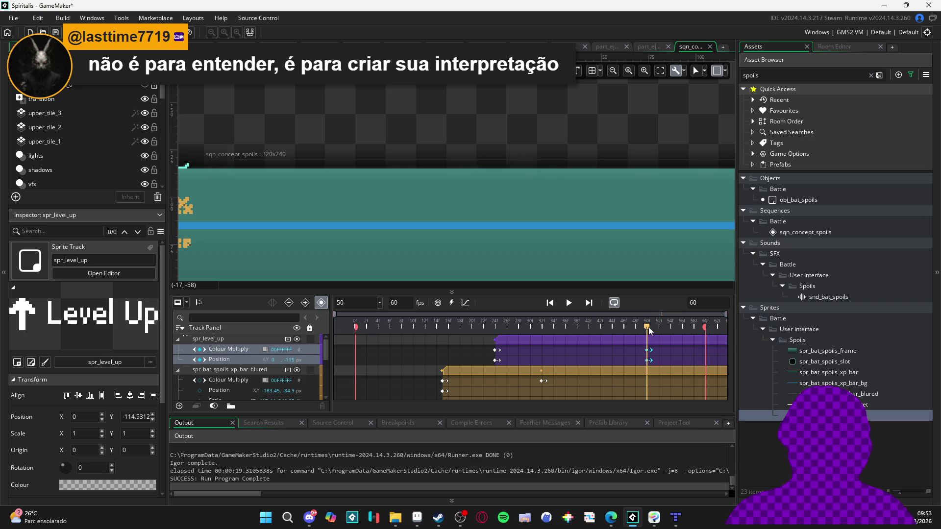
click(489, 326)
key(space)
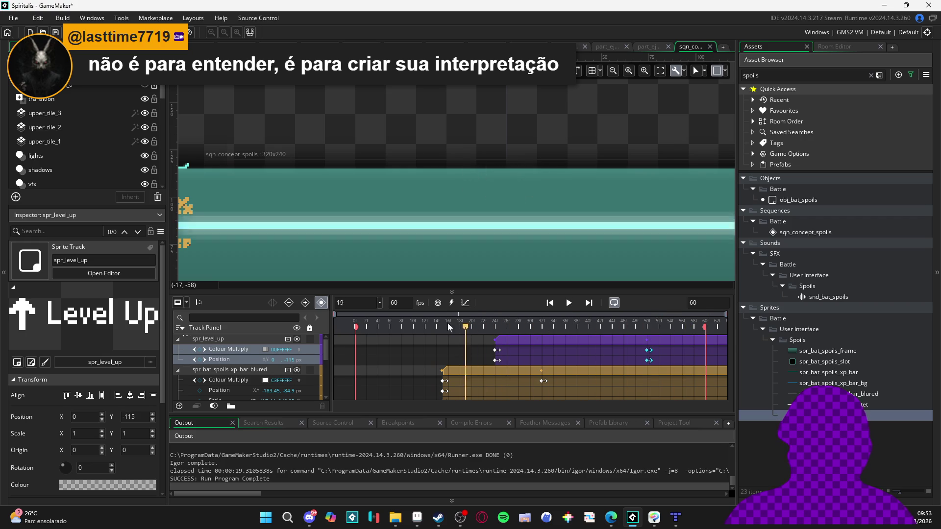
key(space)
Select both end keyframes at frame 50 and replay the stretched rise and fade.
click(648, 350)
shift+click(648, 360)
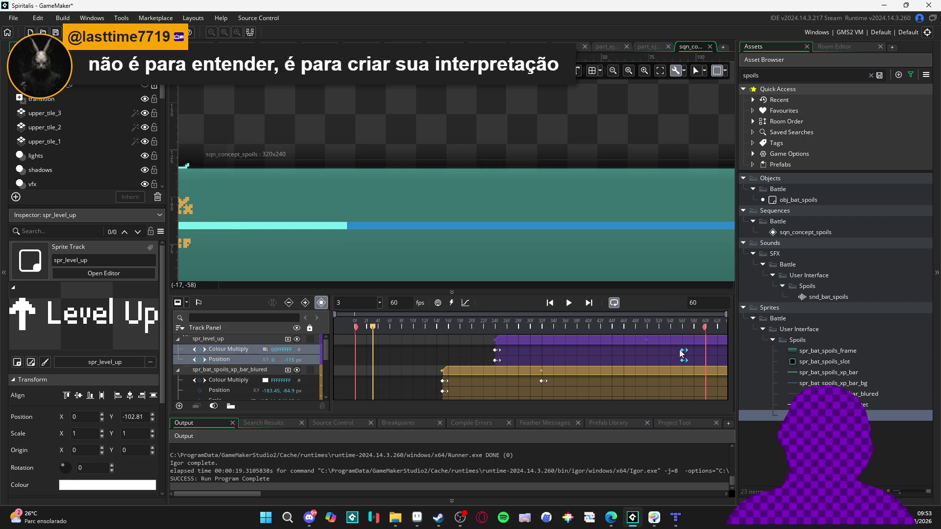
key(space)
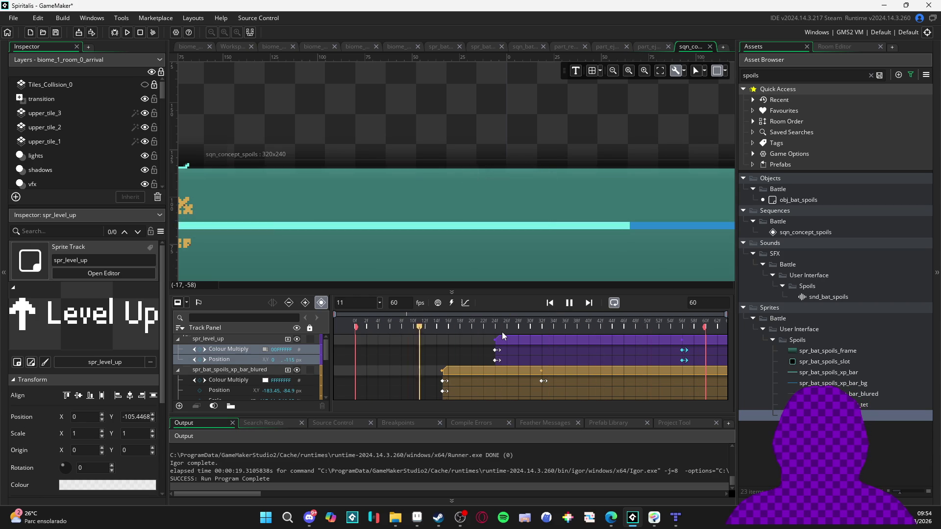
key(space)
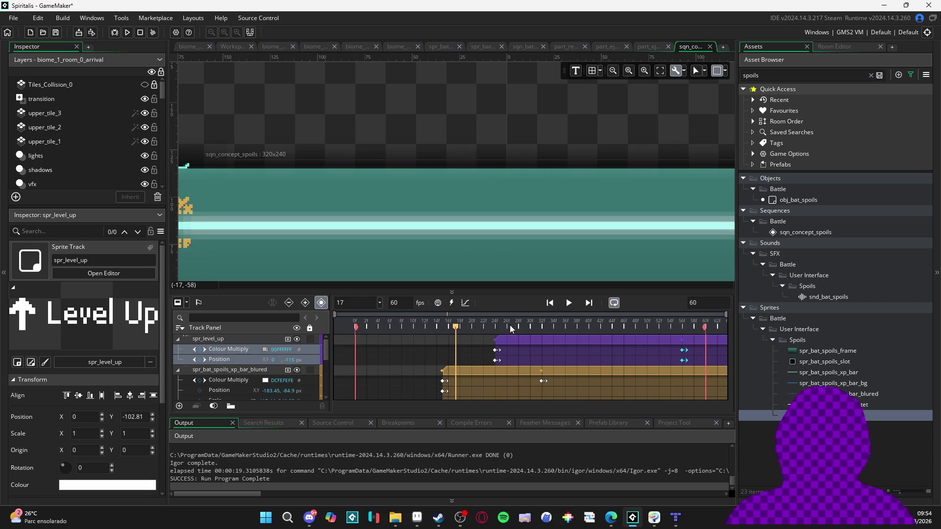
key(Right)
key(Right)
key(Right)
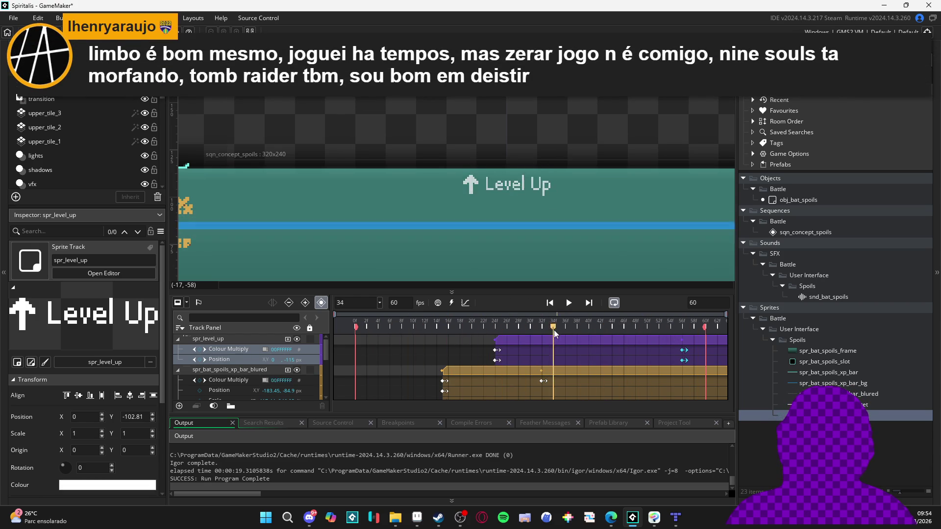
key(space)
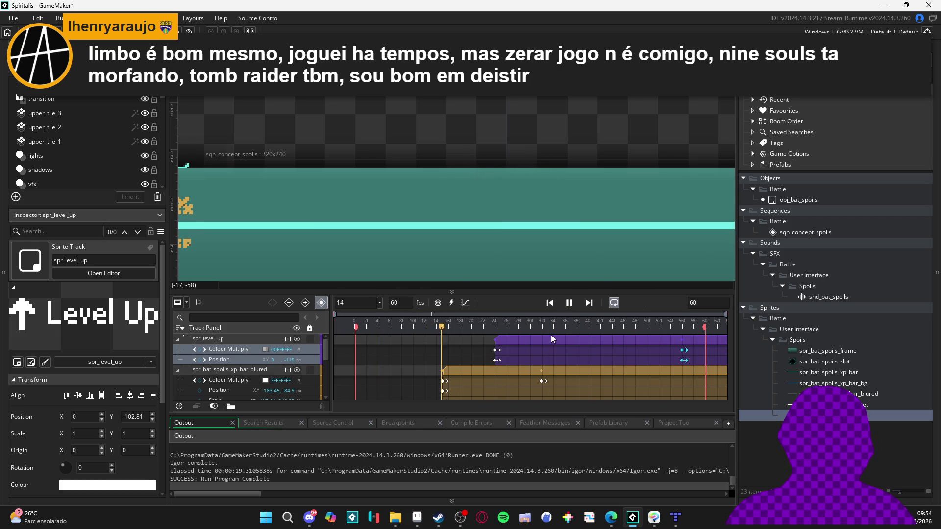
key(space)
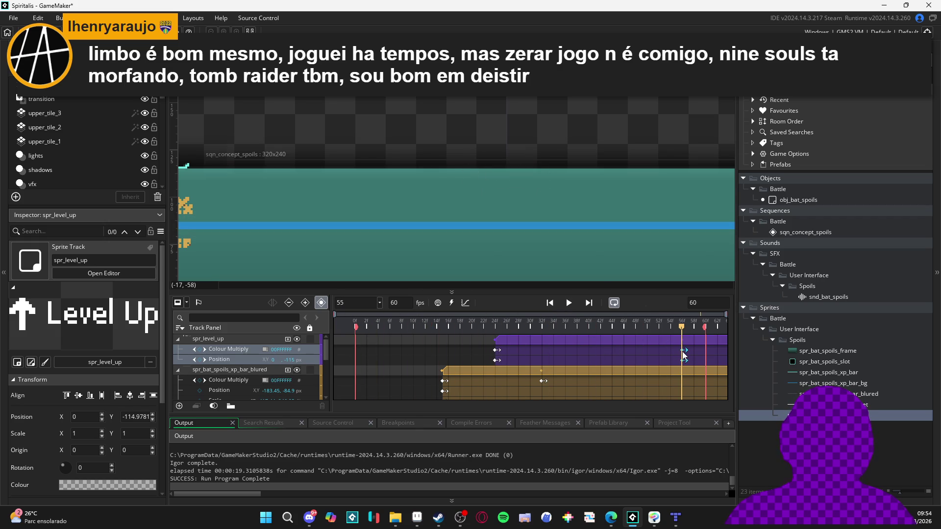
Move both end keyframes back to about frame 46 and replay the sequence from frame 7.
click(684, 356)
ctrl+click(681, 360)
drag(685, 353, 629, 355)
drag(422, 325, 402, 325)
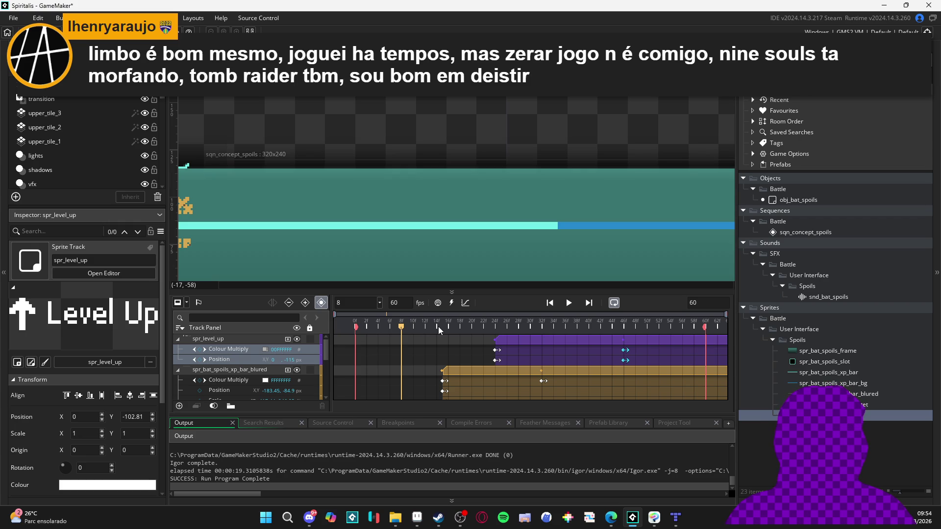
key(Return)
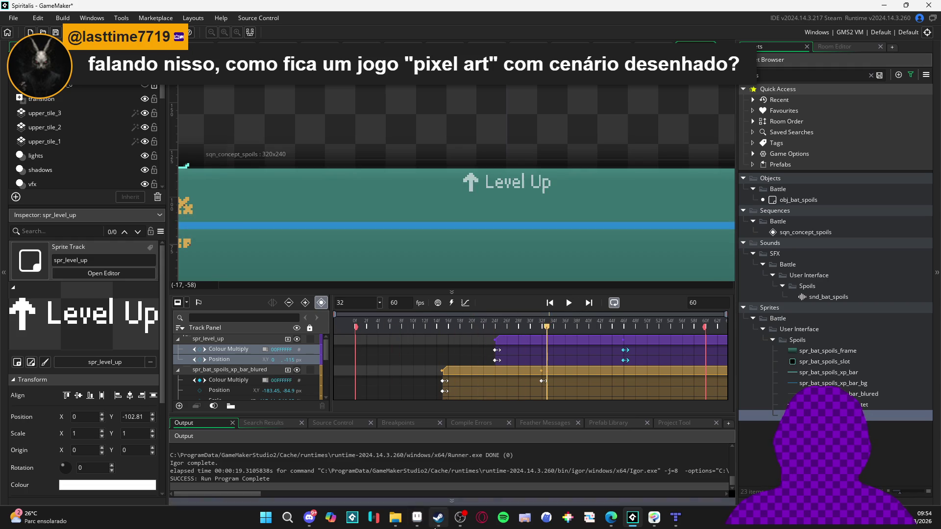
click(438, 517)
Browse the Shantae and the Seven Sirens and Risky Revolution store pages and screenshots.
text(shantae)
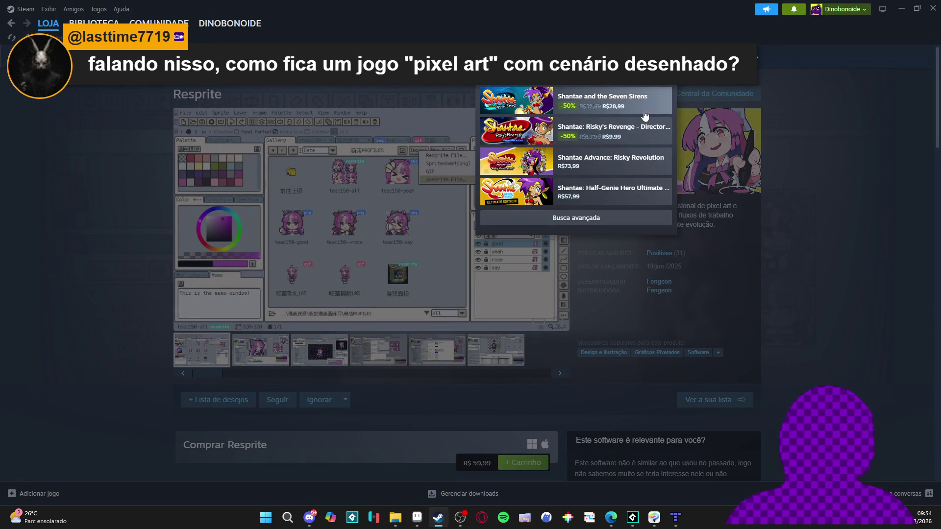
click(642, 115)
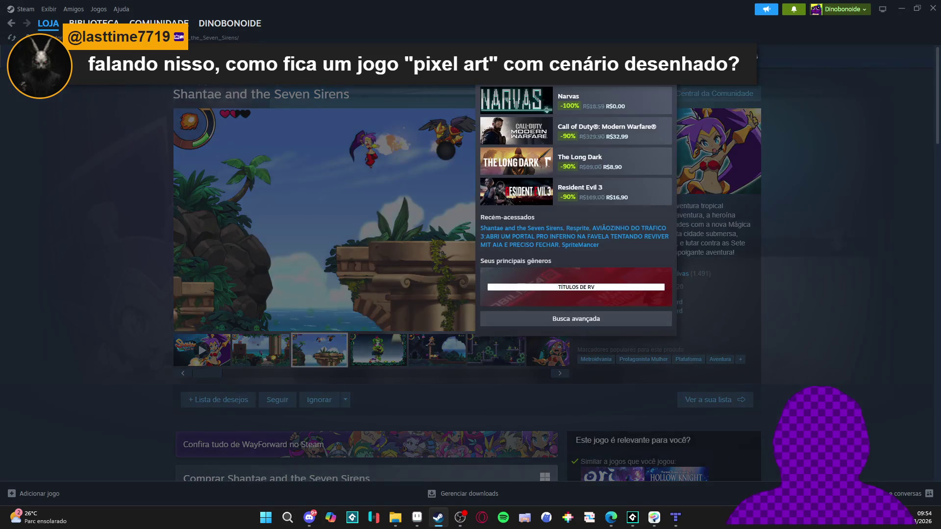
text(shantae)
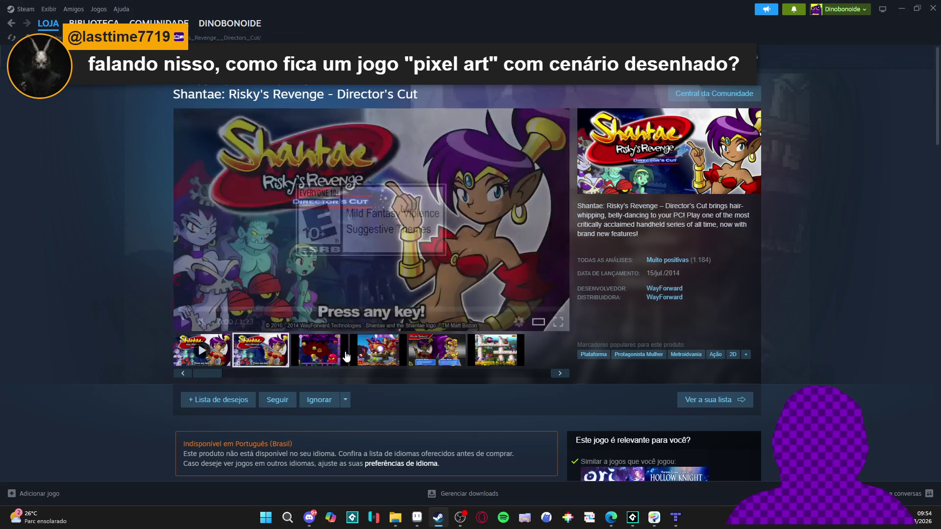
click(347, 355)
click(372, 359)
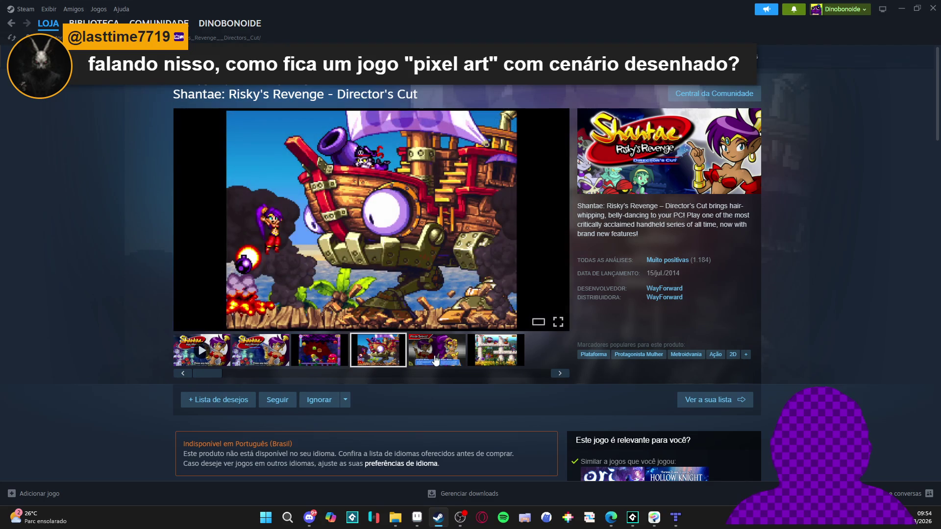
click(576, 57)
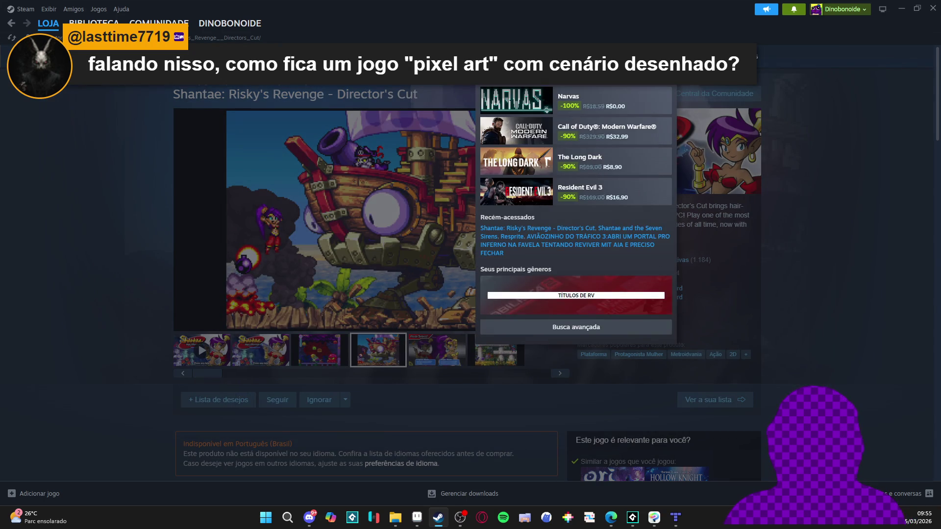
text(shantae)
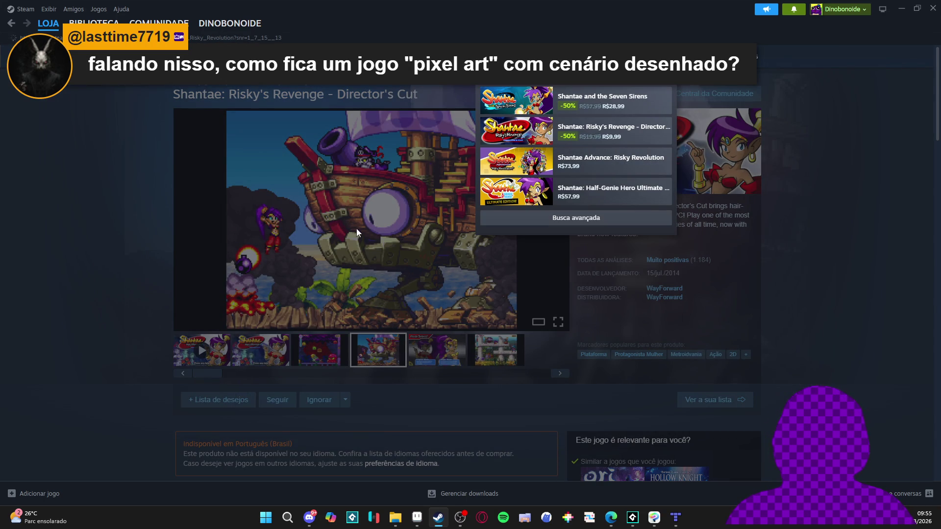
key(Down)
key(Down)
key(Down)
key(Return)
click(317, 362)
click(394, 357)
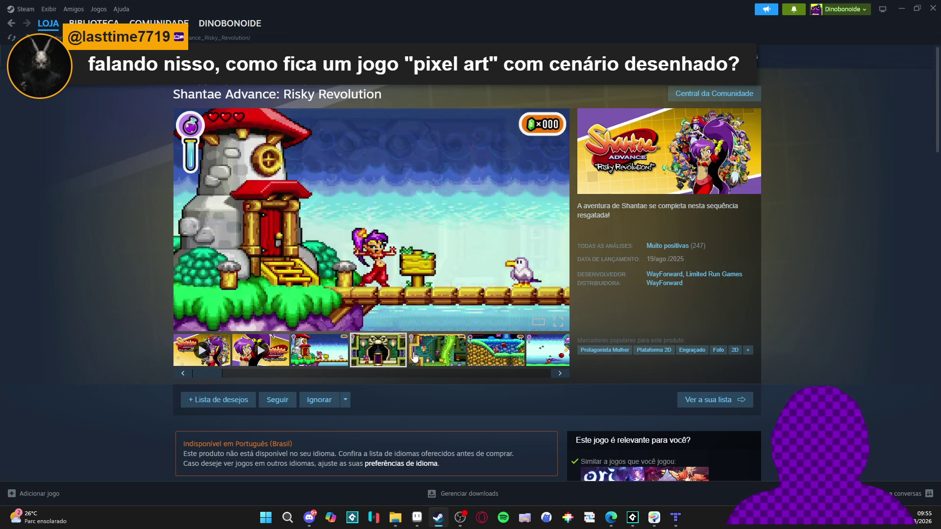
text(shant)
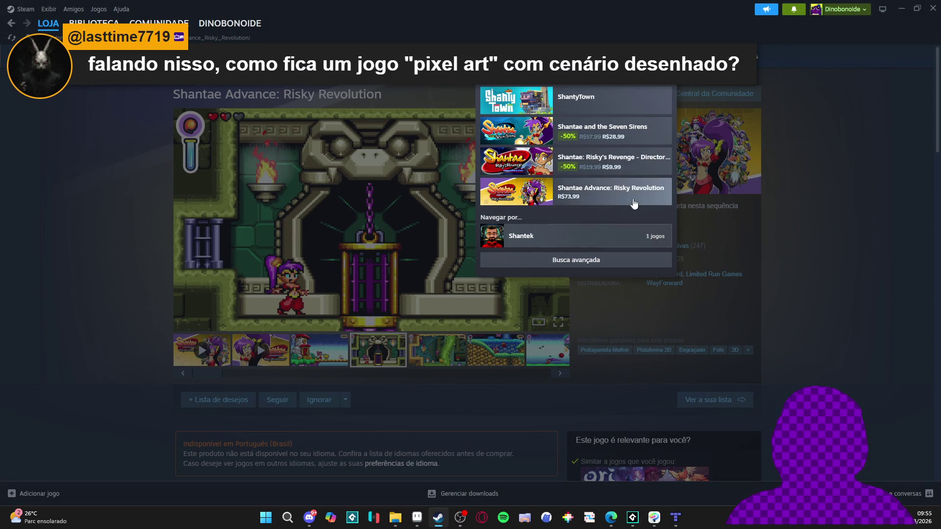
click(620, 197)
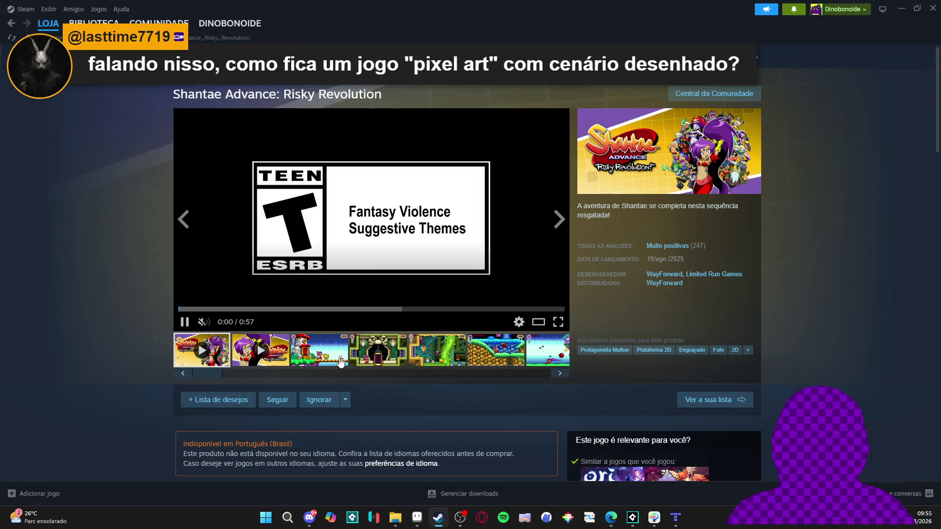
click(327, 359)
click(370, 357)
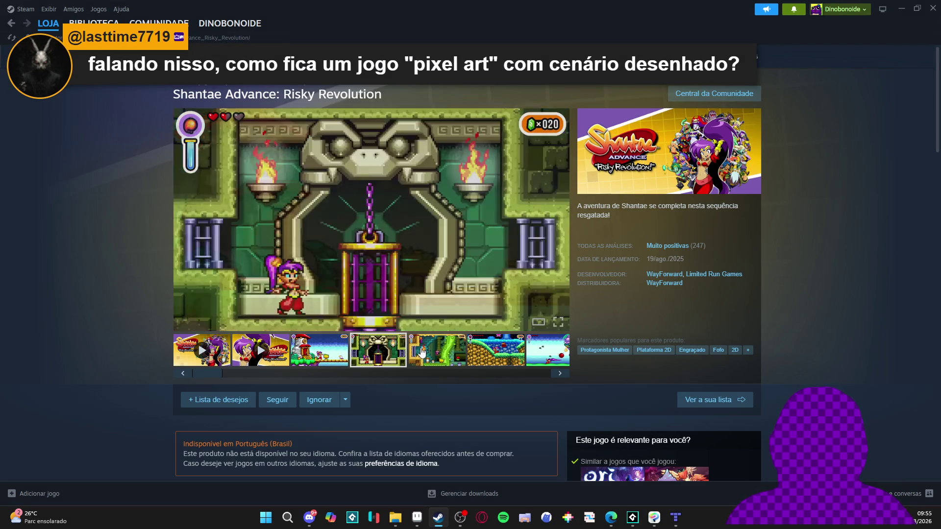
click(421, 352)
Search the store for 'shantae' and check the sort options without changing them.
click(578, 56)
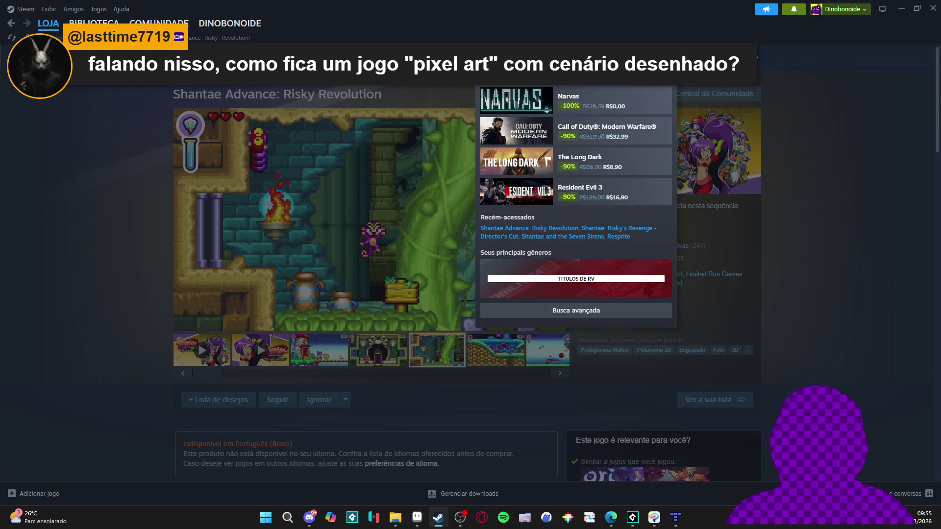
text(shantae)
key(Return)
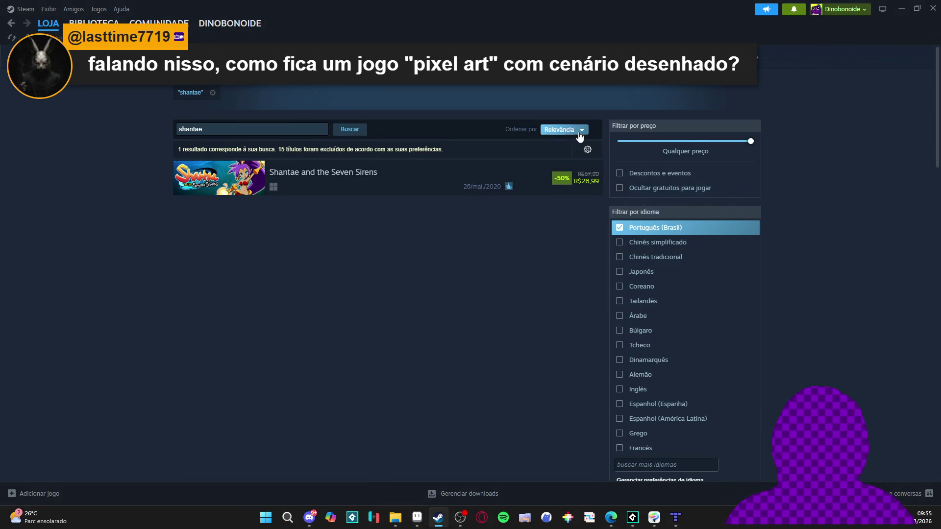
click(561, 130)
click(447, 116)
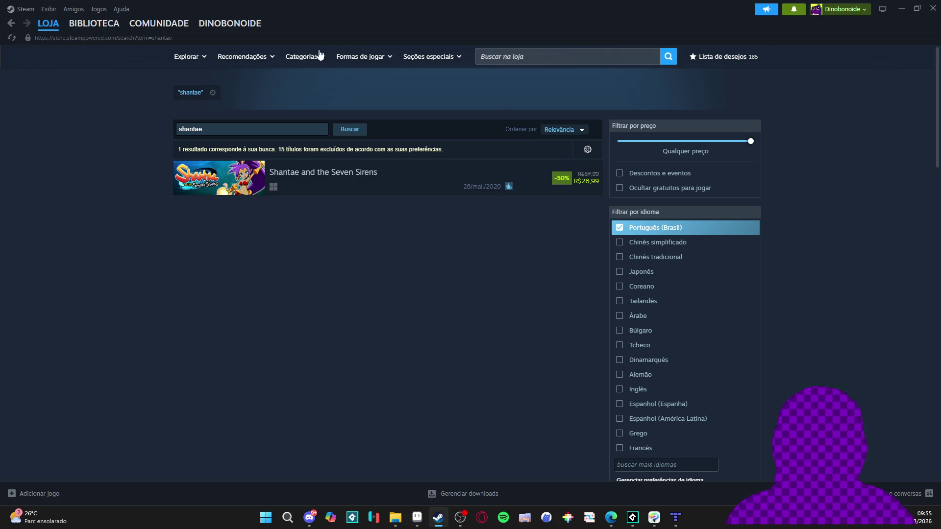
Find Shantae and the Pirate's Curse in the library with 'sha' and open its store page.
click(107, 26)
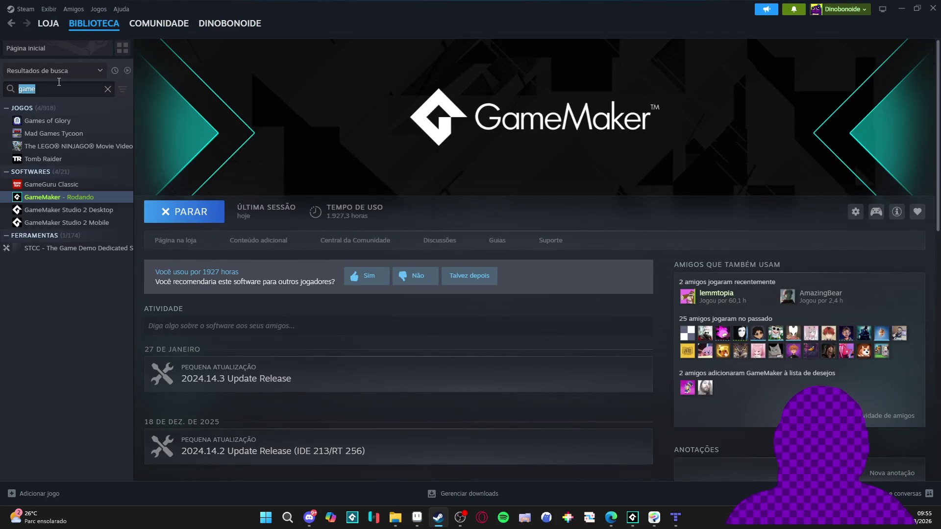
text(sha)
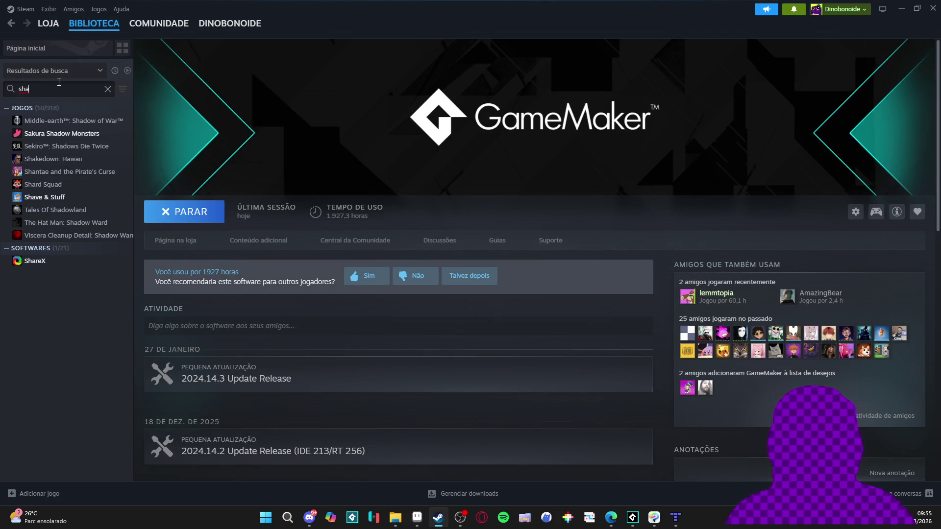
click(68, 171)
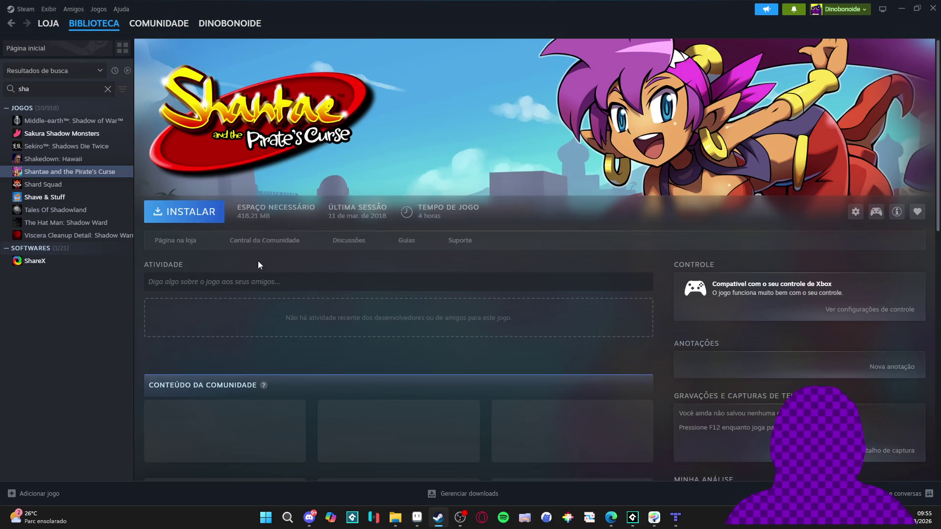
click(184, 244)
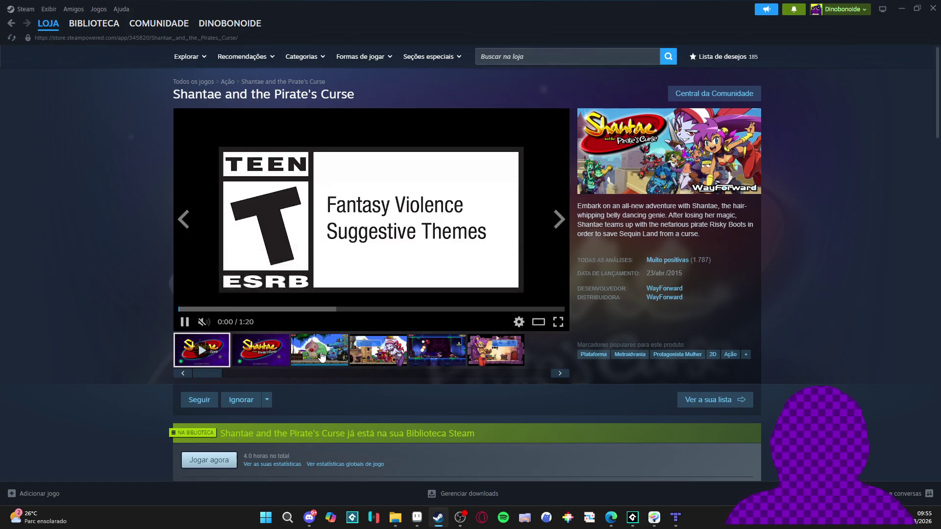
View the Pirate's Curse screenshots full size, third through sixth.
click(321, 356)
click(443, 263)
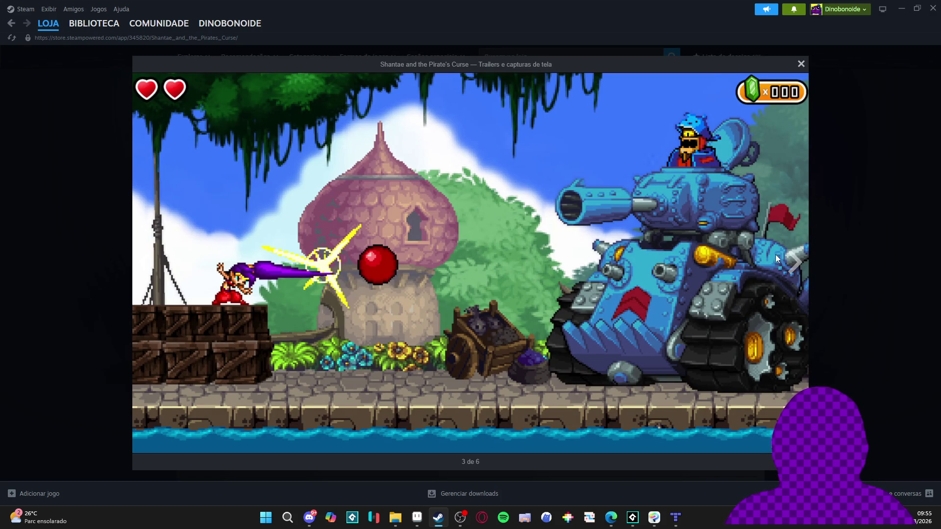
click(844, 250)
click(451, 234)
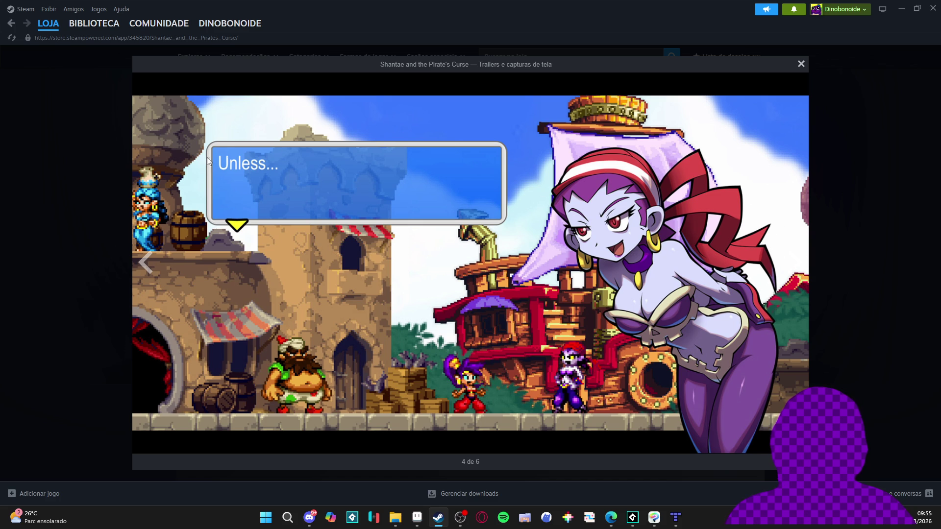
key(Escape)
click(442, 358)
click(454, 265)
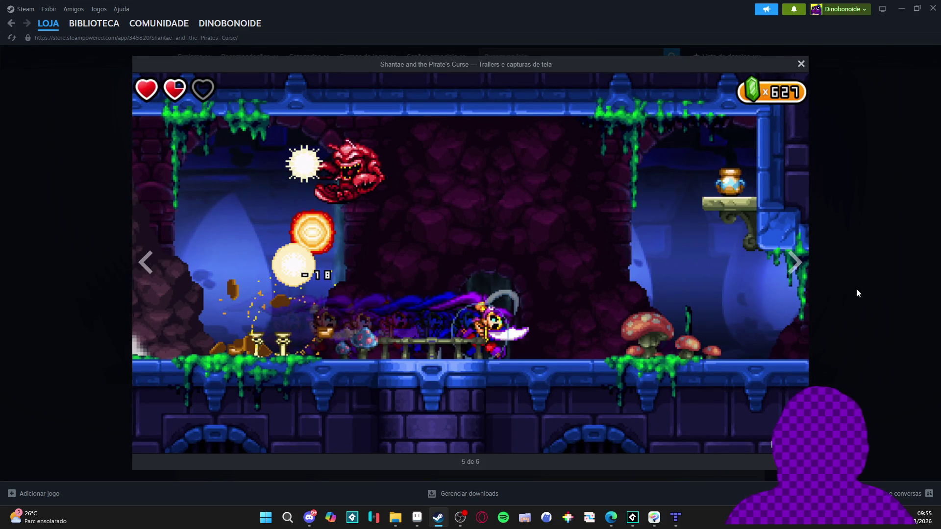
click(822, 241)
click(493, 358)
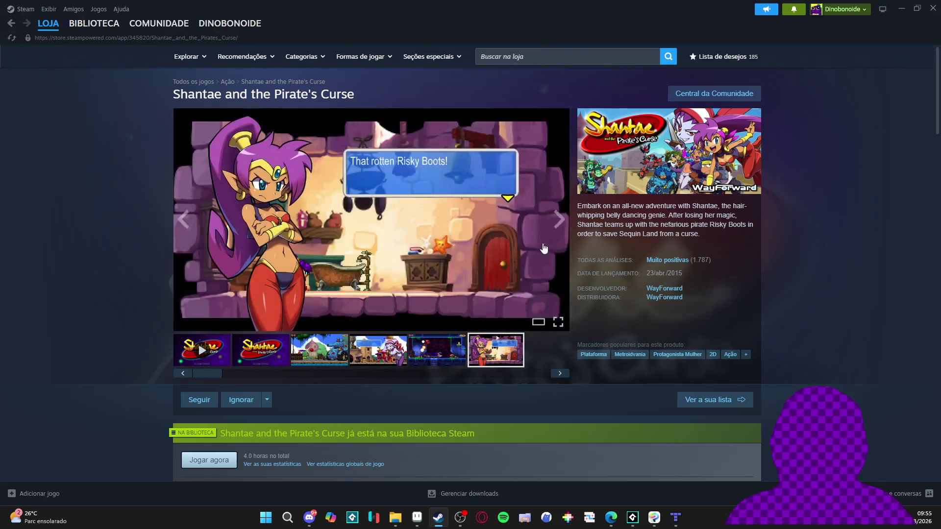
click(539, 274)
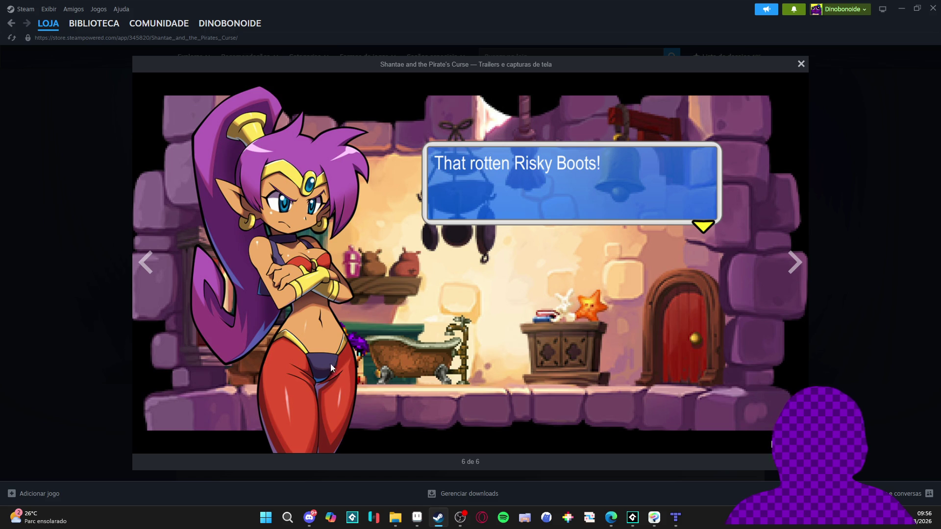
click(826, 151)
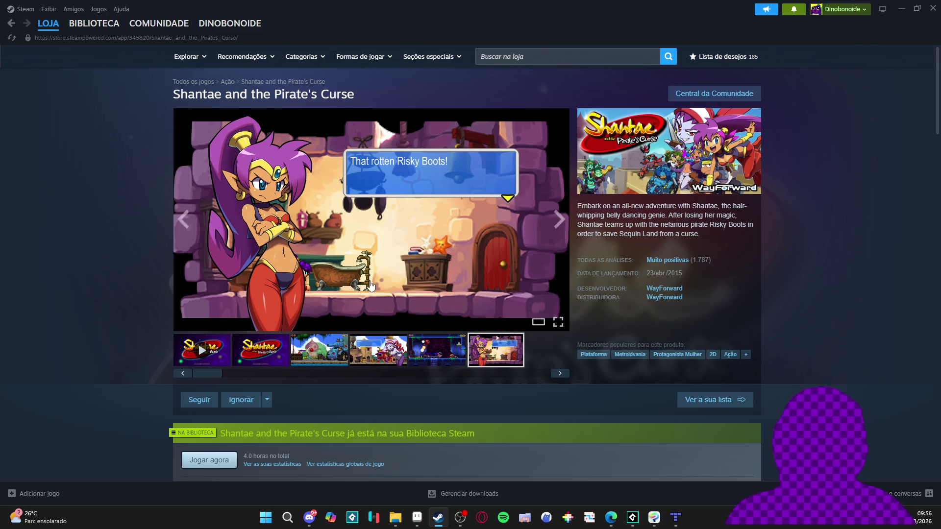
click(417, 362)
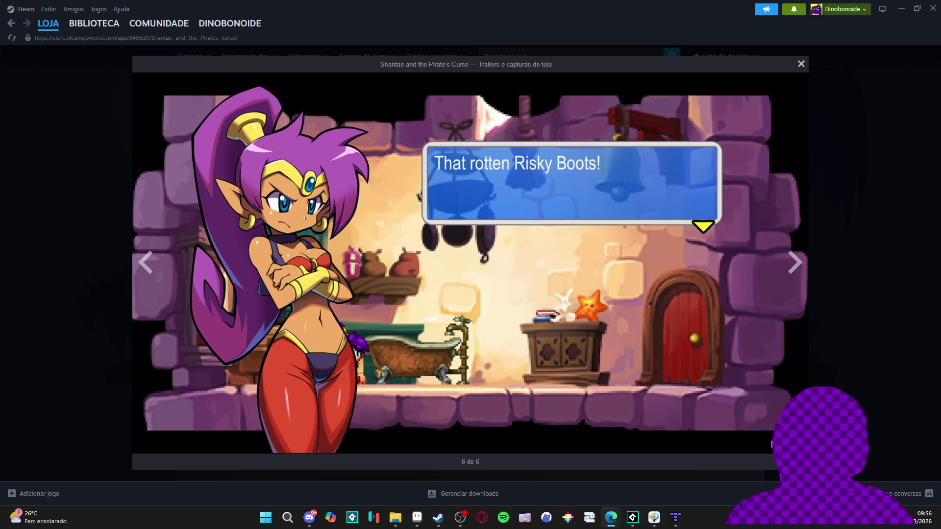
key(Escape)
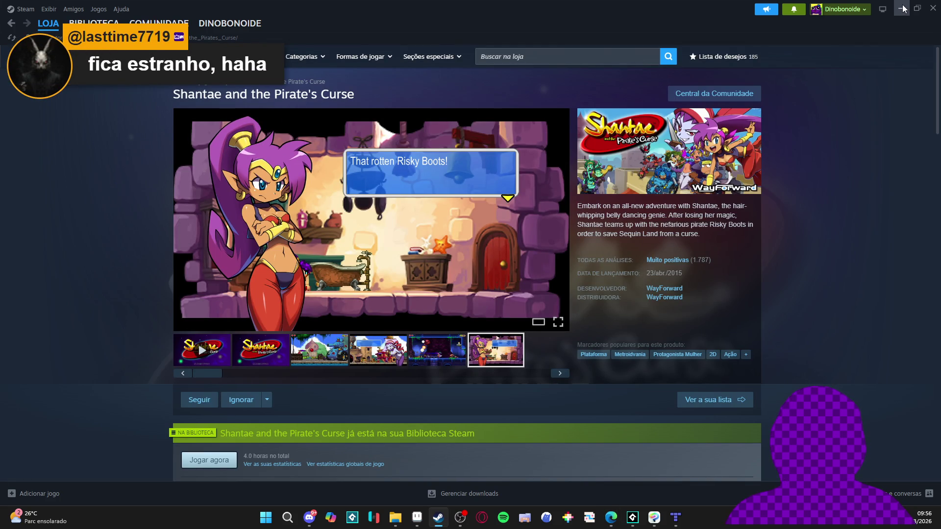
Minimize Steam and play back the Level Up sequence in GameMaker.
click(903, 8)
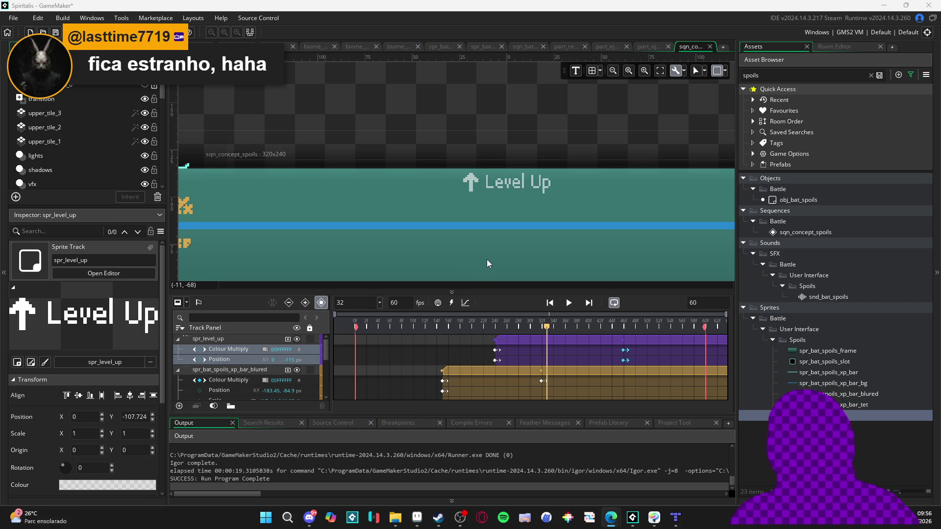
key(space)
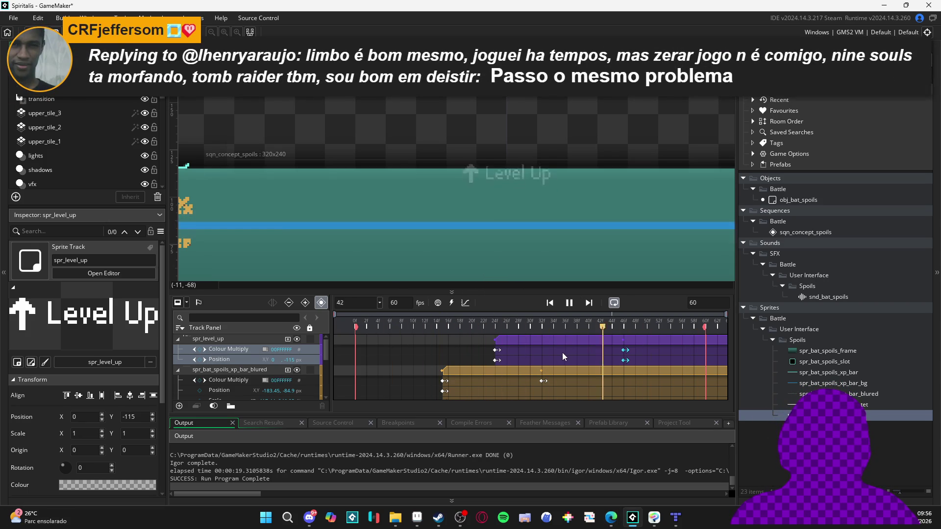
key(space)
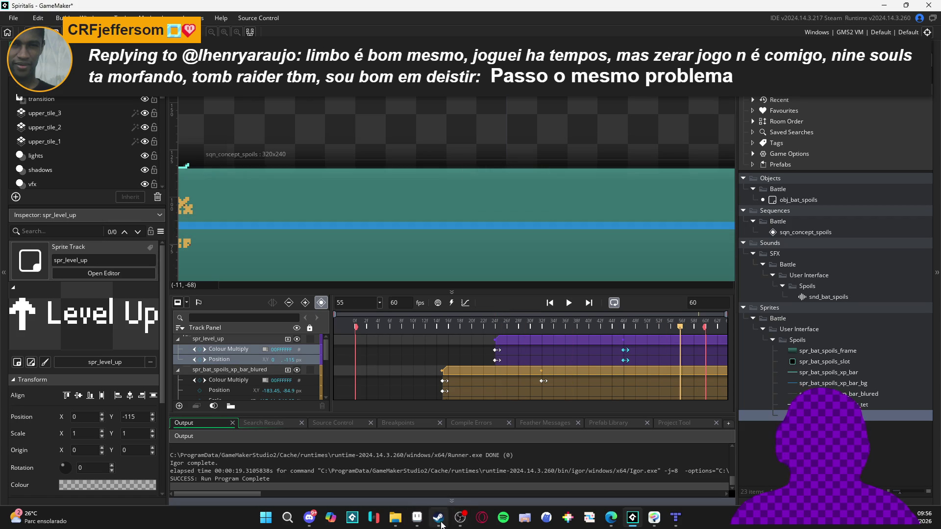
click(440, 521)
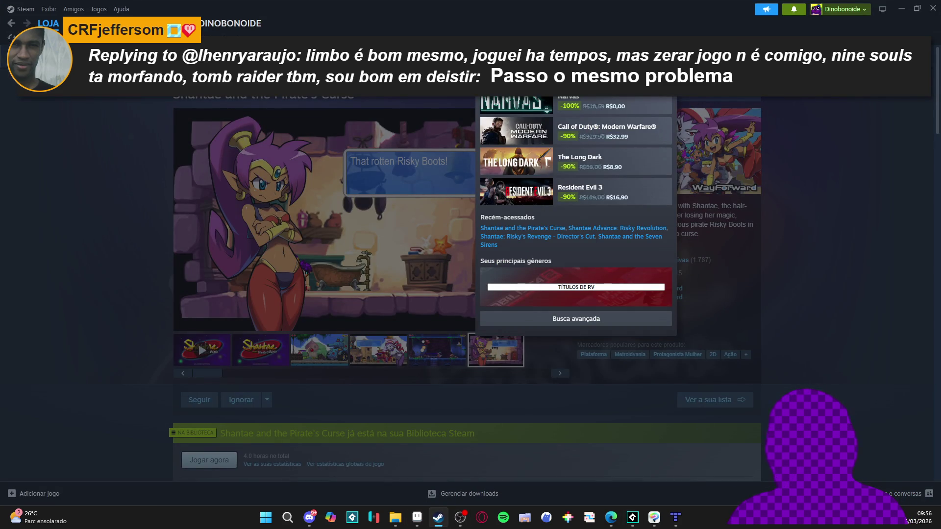
Search 'mombo', open Super Mombo Quest, and enlarge its second screenshot.
text(mob)
key(BackSpace)
text(mbo)
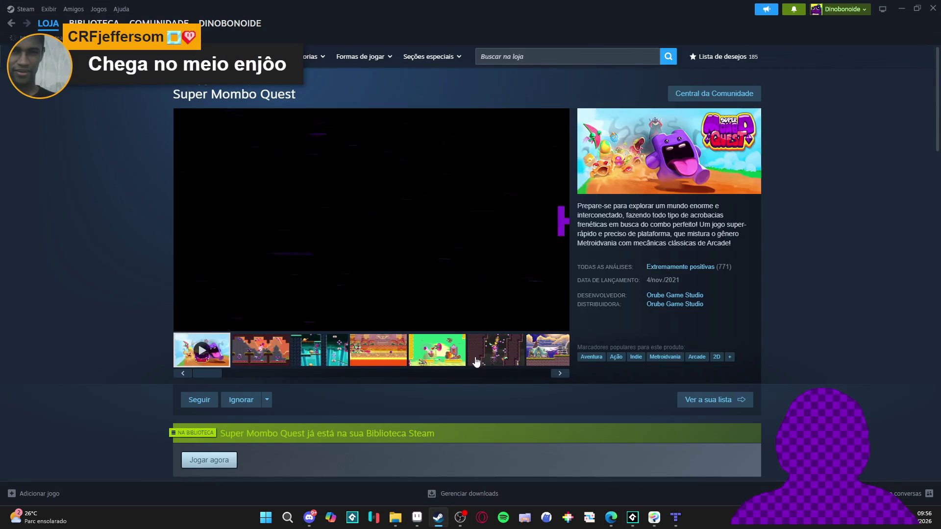
click(302, 356)
click(281, 355)
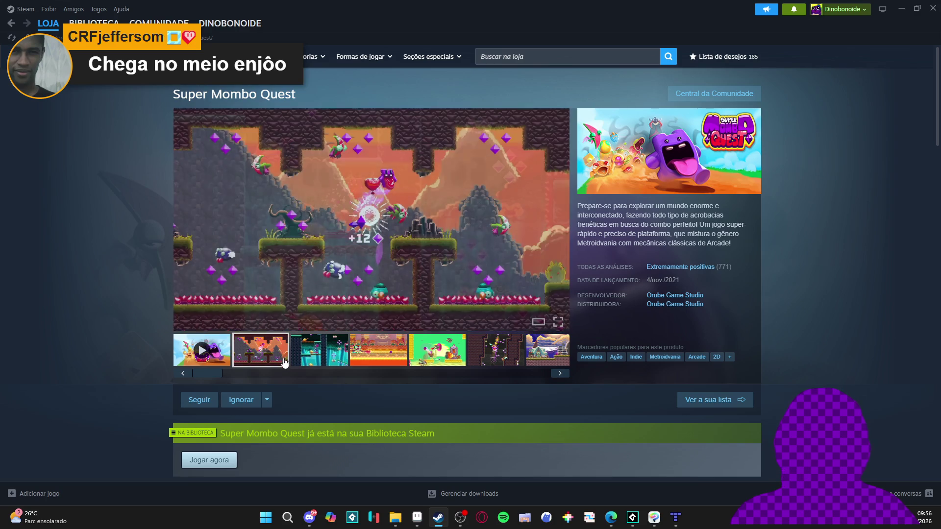
click(395, 267)
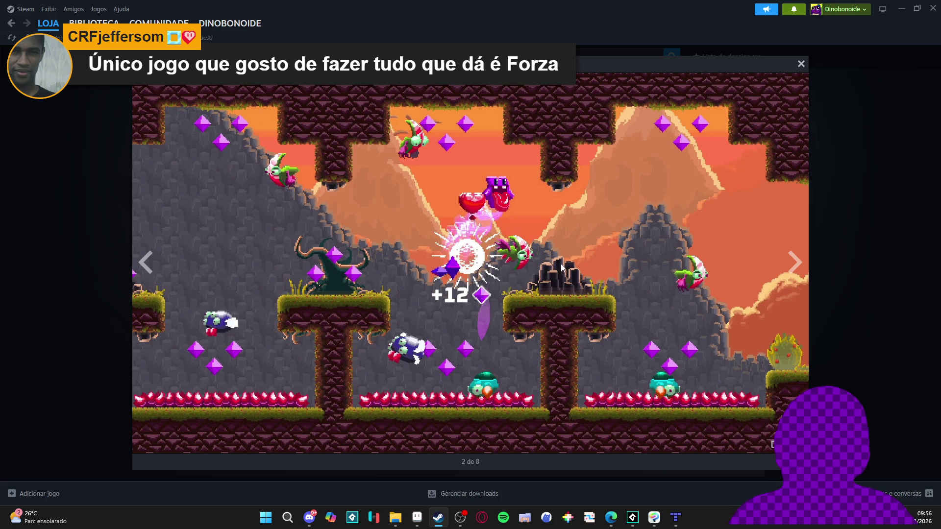
Step through all eight Super Mombo Quest screenshots, then close the enlarged viewer.
click(795, 262)
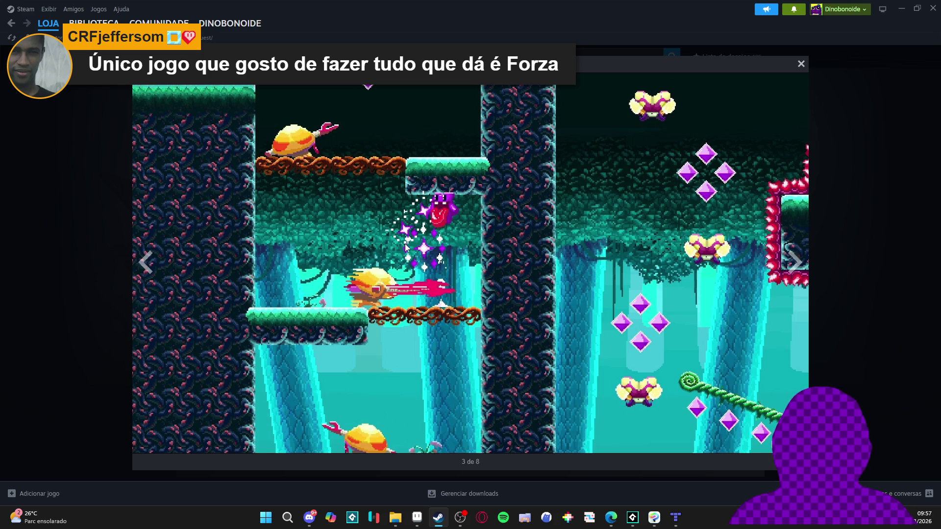
click(794, 262)
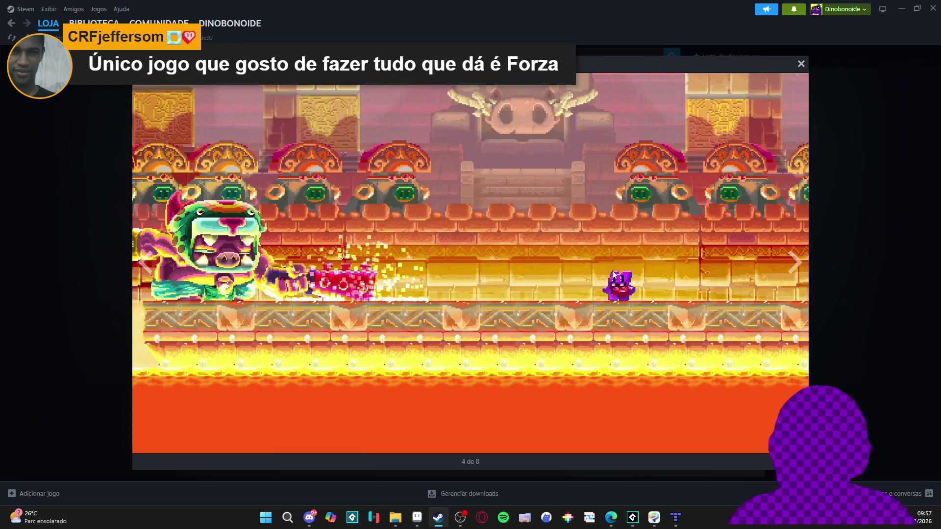
click(806, 268)
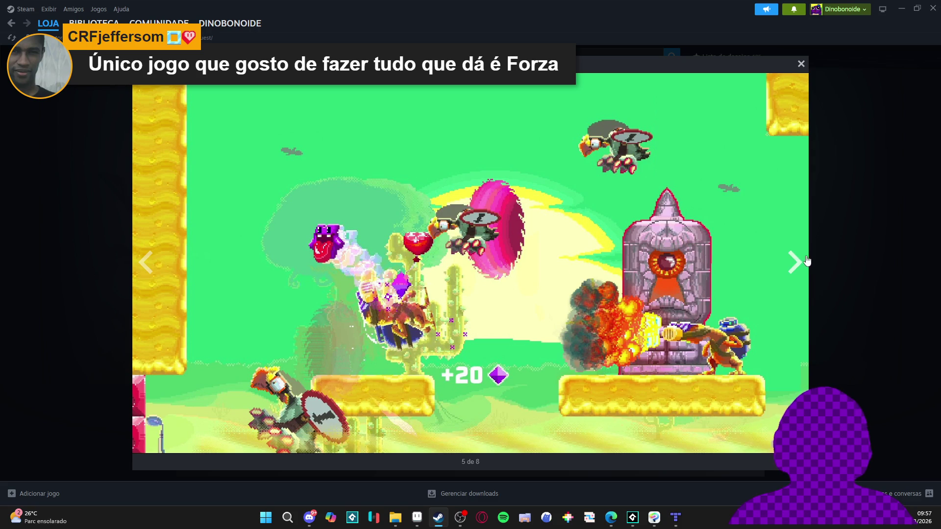
click(795, 278)
click(794, 277)
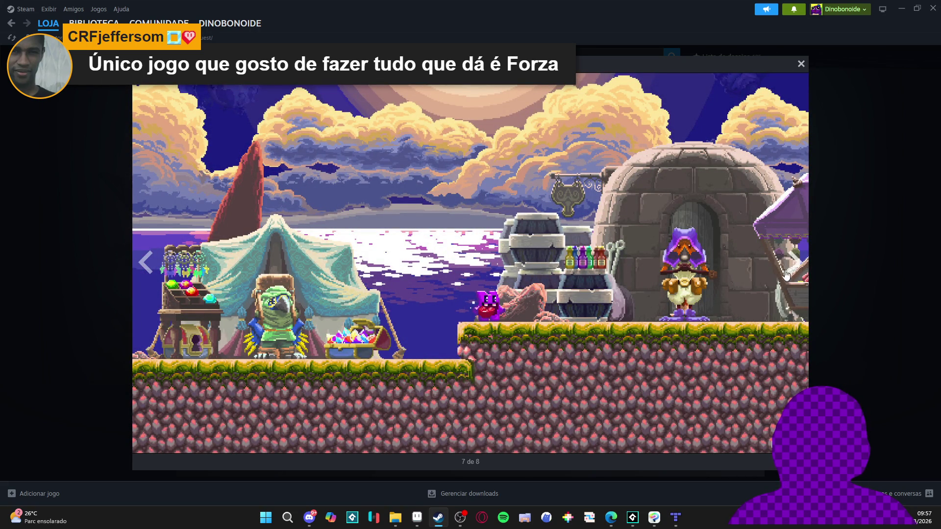
click(799, 271)
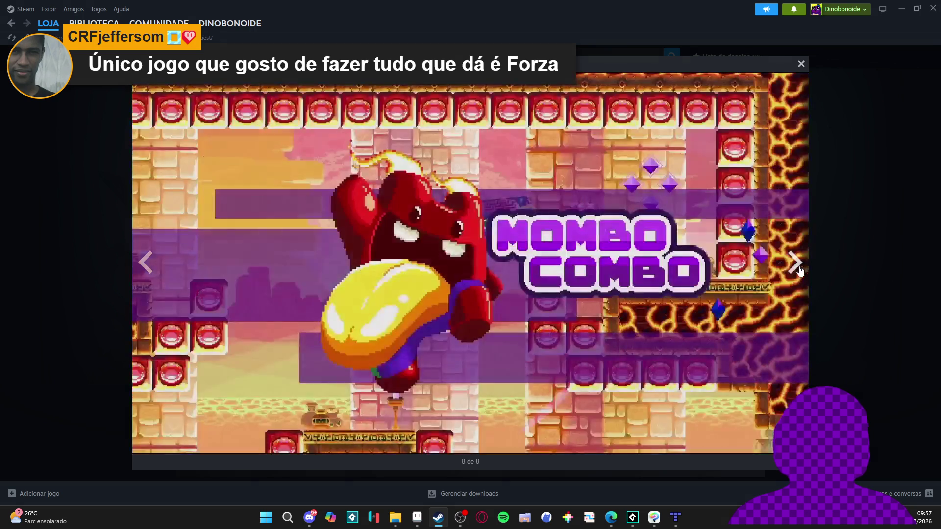
click(800, 271)
click(796, 271)
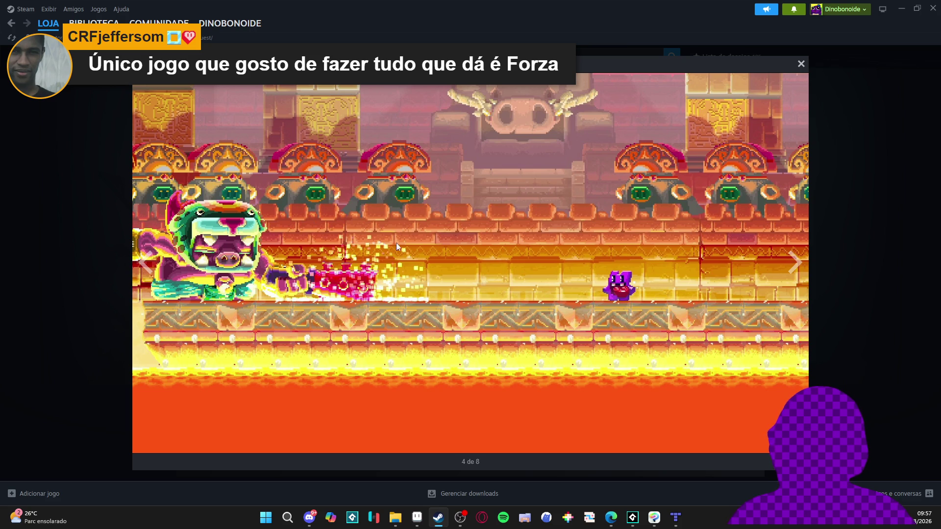
click(861, 223)
Watch the Super Mombo Quest trailer enlarged to 0:37, then close it.
click(506, 364)
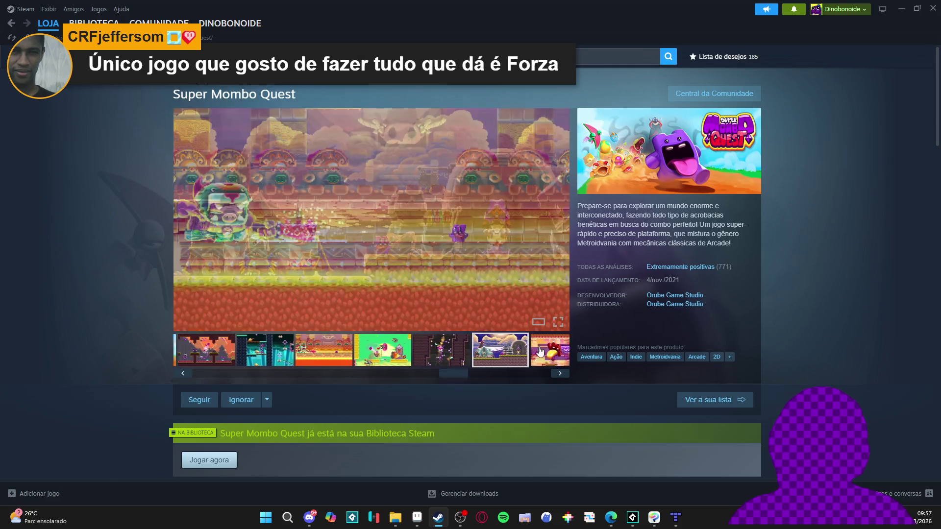
click(488, 358)
click(544, 361)
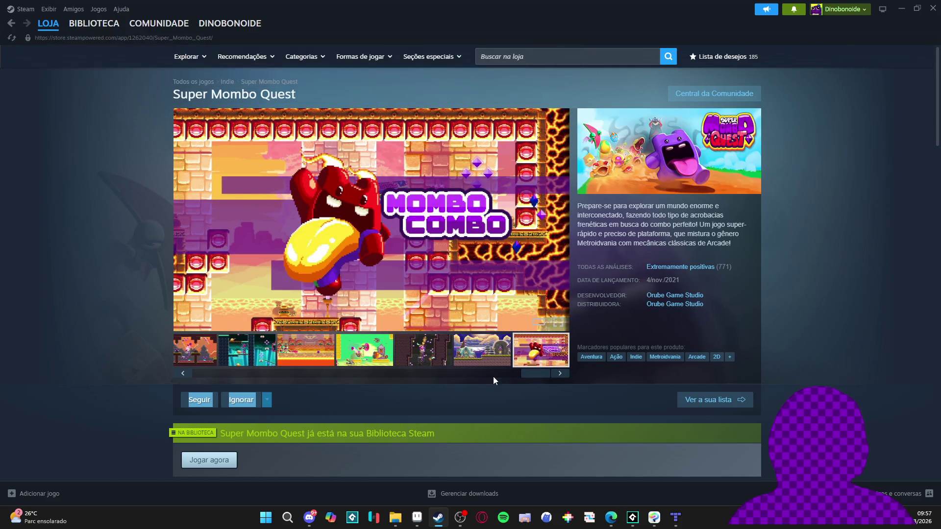
mouse_move(493, 376)
mouse_down()
mouse_move(171, 387)
mouse_move(214, 381)
mouse_up()
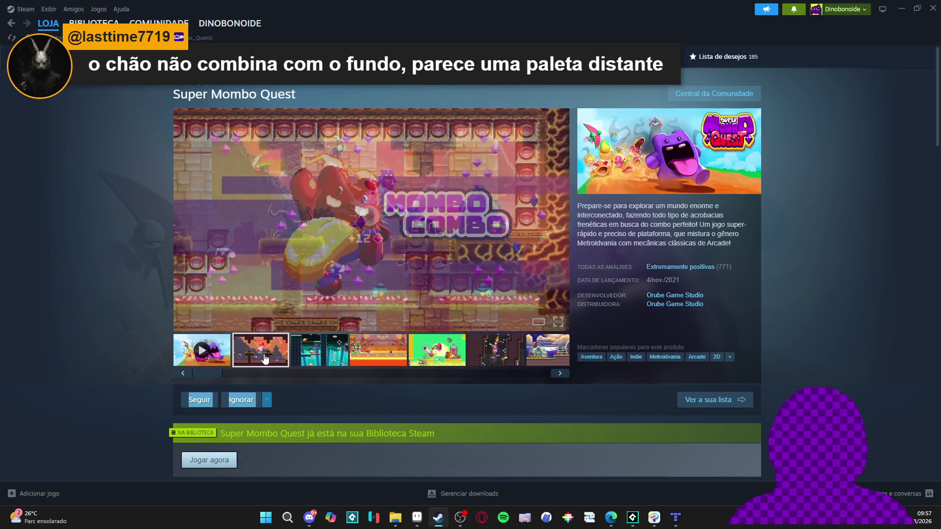
click(313, 363)
click(221, 355)
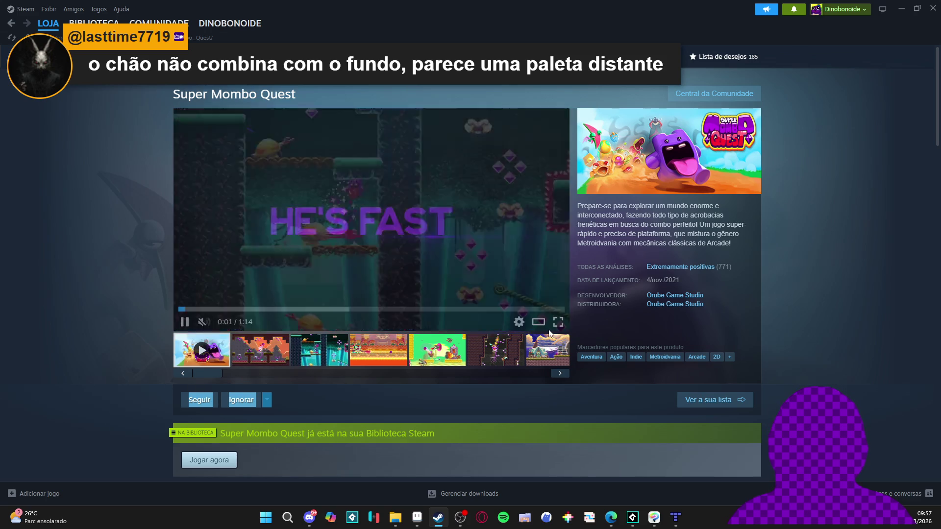
click(544, 326)
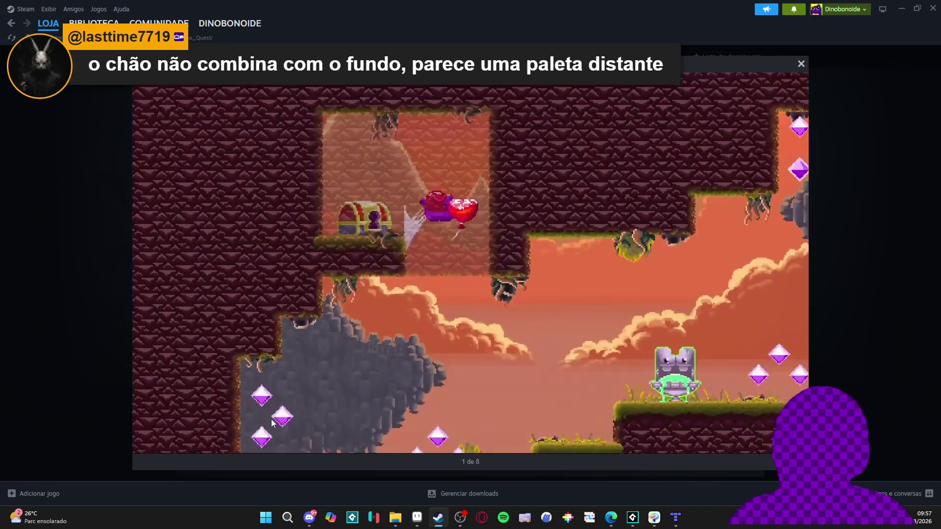
mouse_move(272, 418)
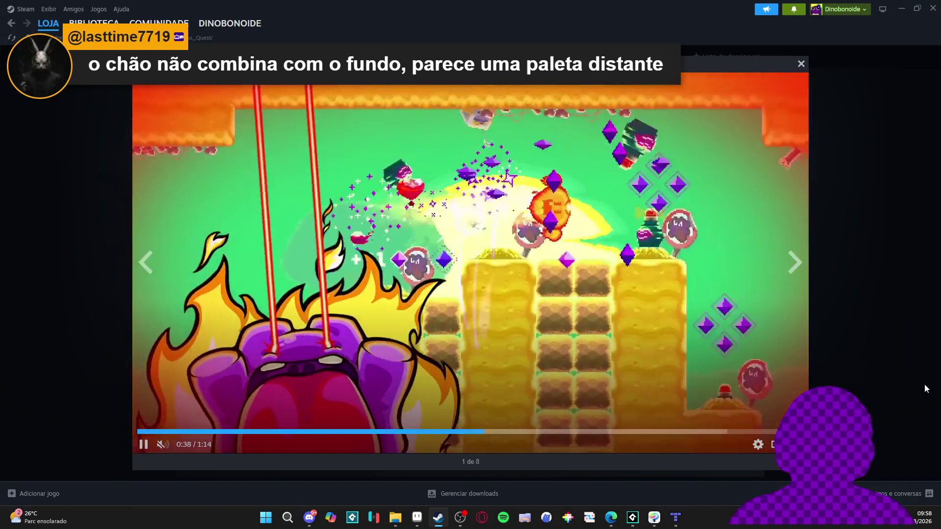
click(924, 389)
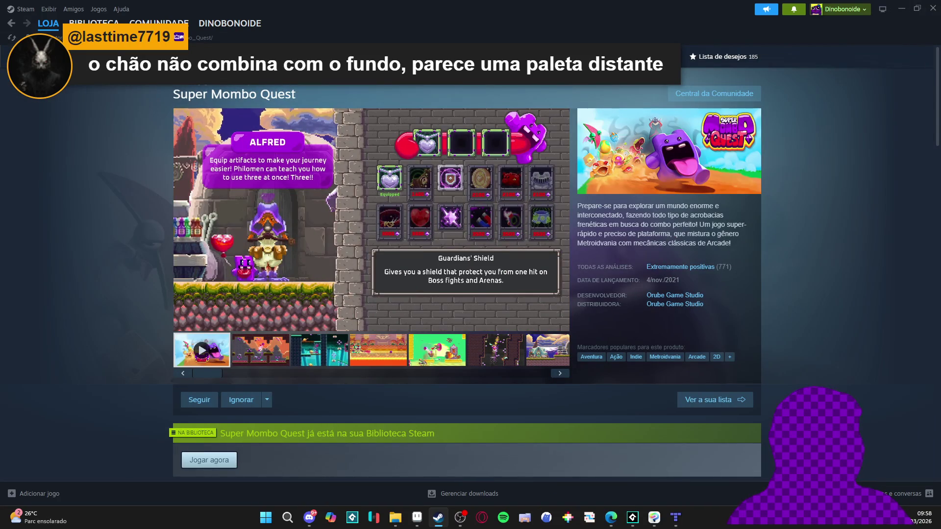
Run a web search for 'kaze' in a new browser tab.
key(alt+Tab)
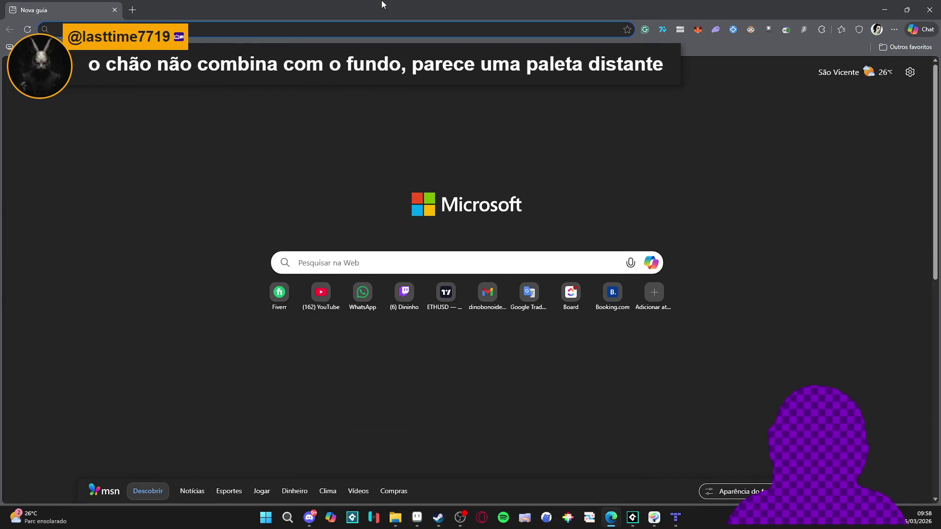
text(kaze)
key(Return)
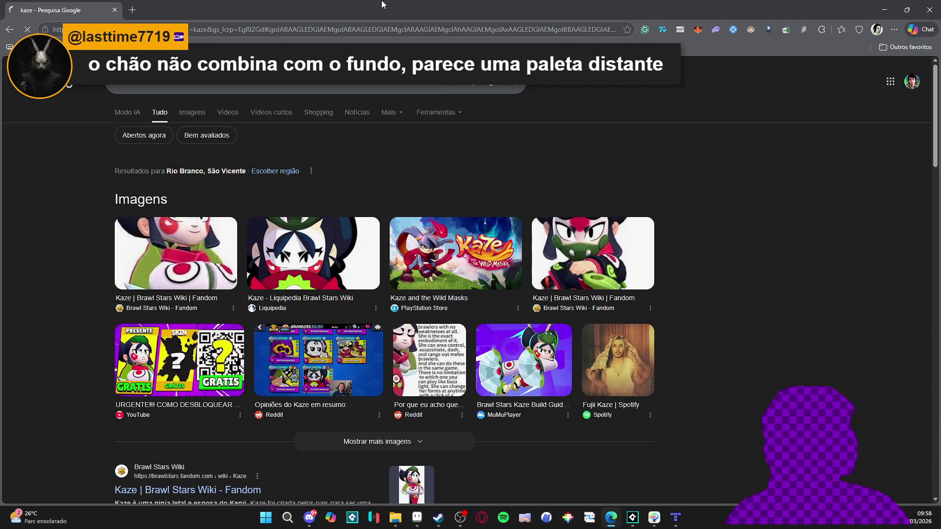
Refine the search query to 'kaze and the wild masks mobile'.
click(256, 80)
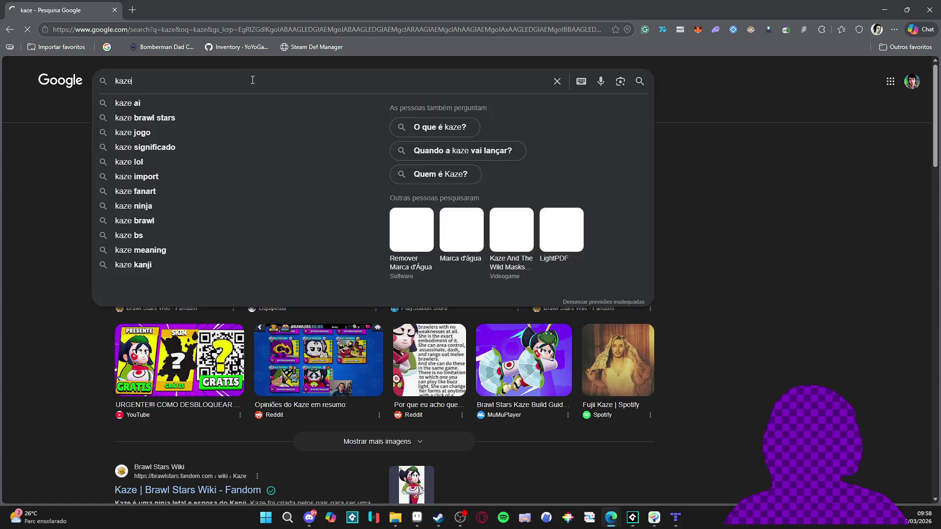
click(74, 275)
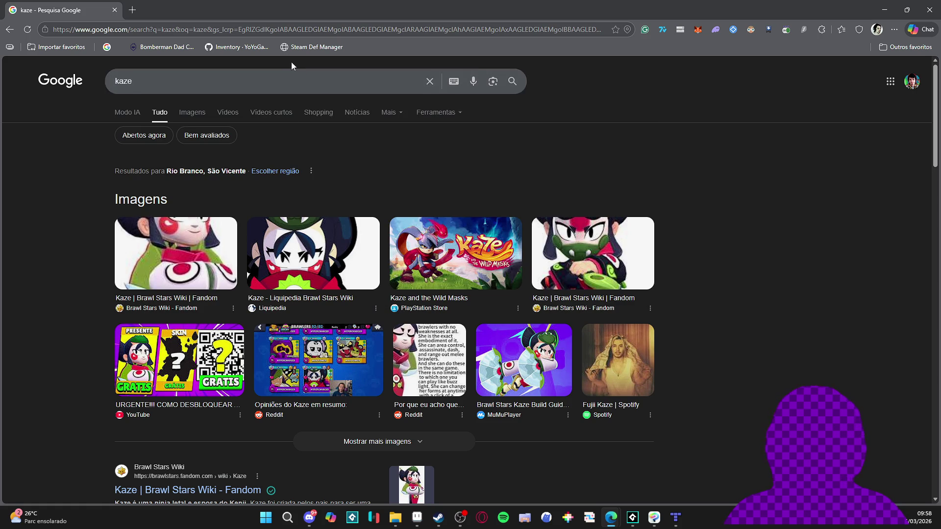
scroll(111, 230, down, 4)
scroll(125, 211, up, 4)
click(248, 83)
text(an)
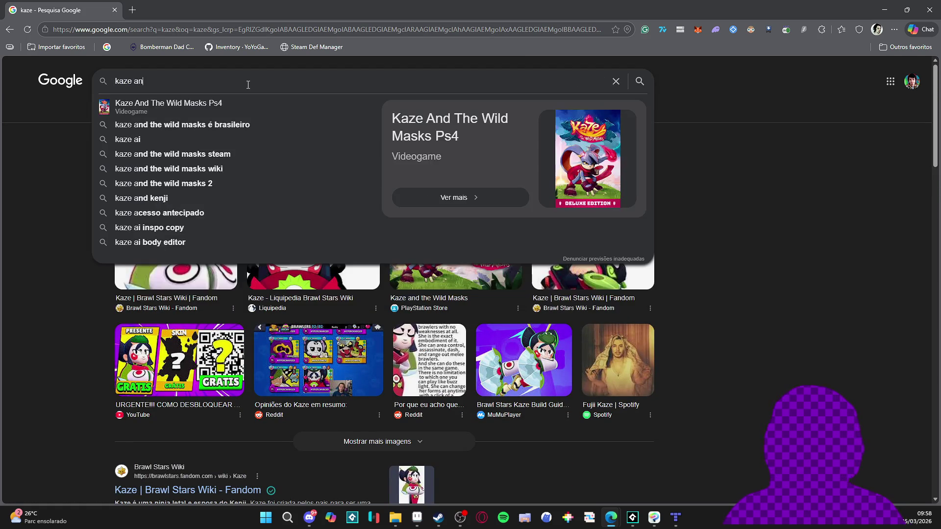
text(d the wild mas)
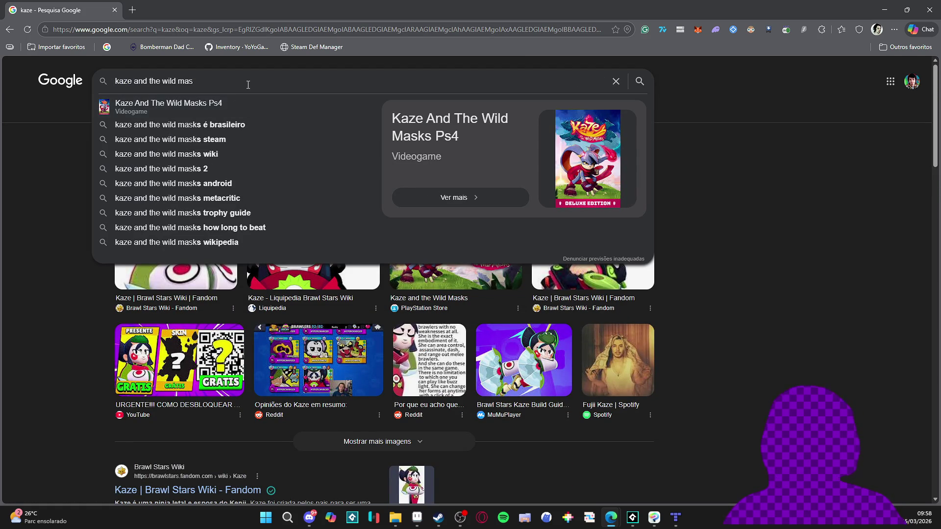
text(ks mo)
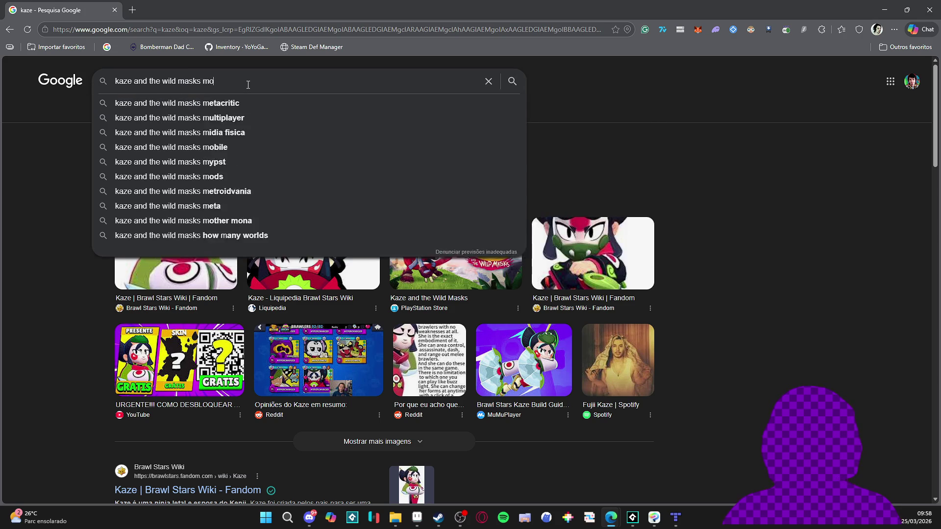
text(bile)
key(Return)
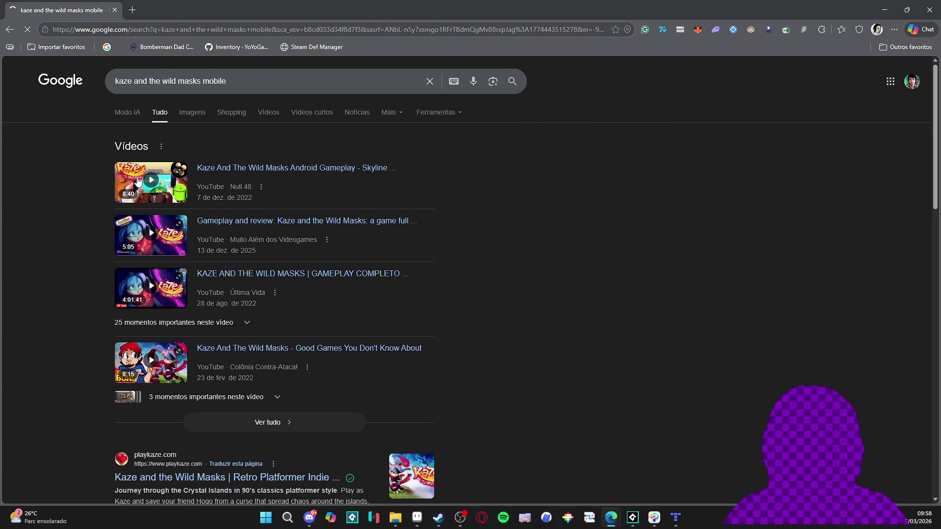
scroll(53, 201, down, 5)
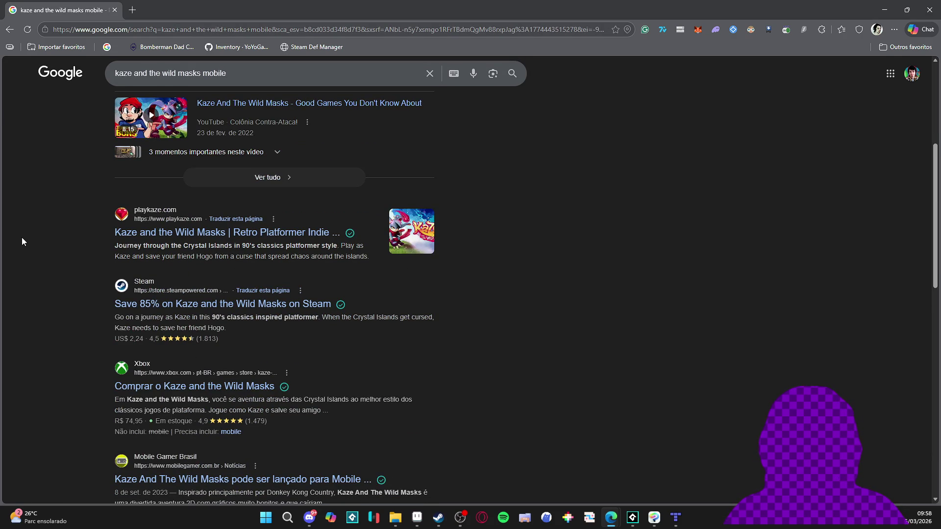
scroll(37, 234, down, 1)
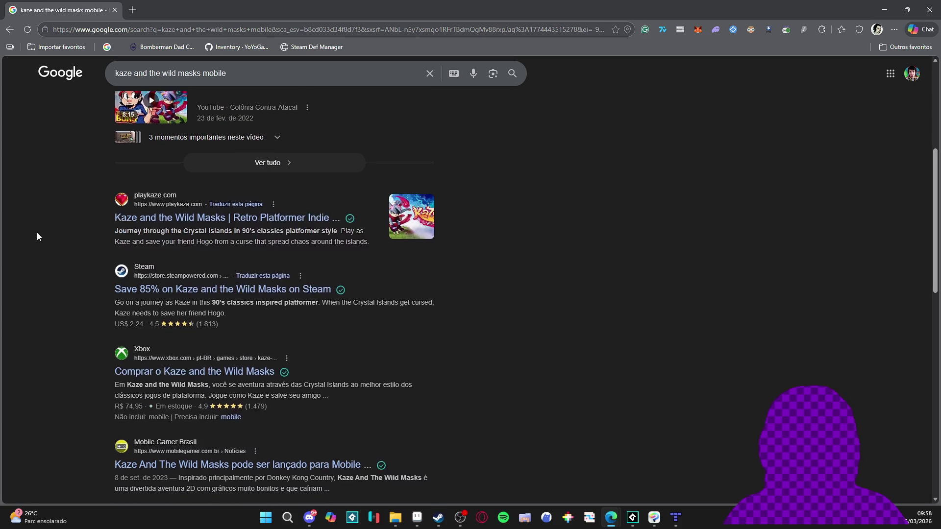
scroll(37, 236, down, 1)
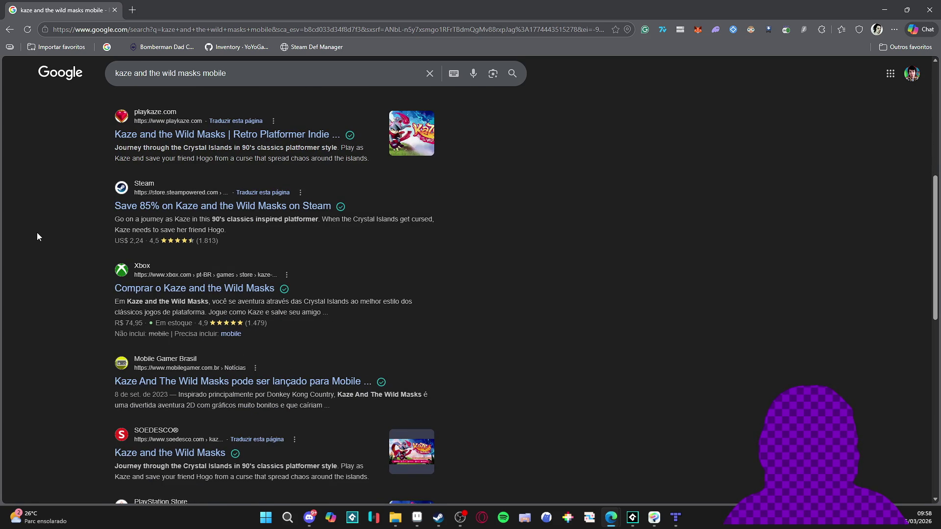
click(263, 384)
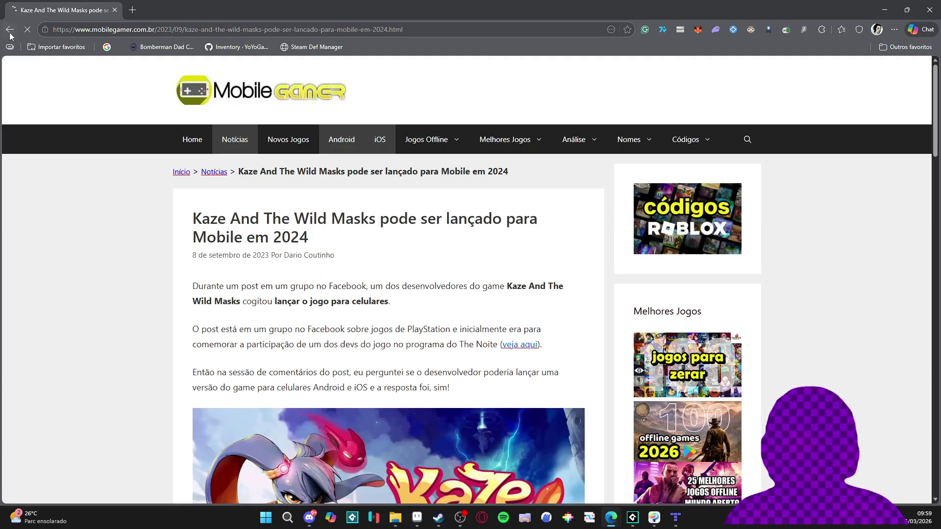
click(10, 33)
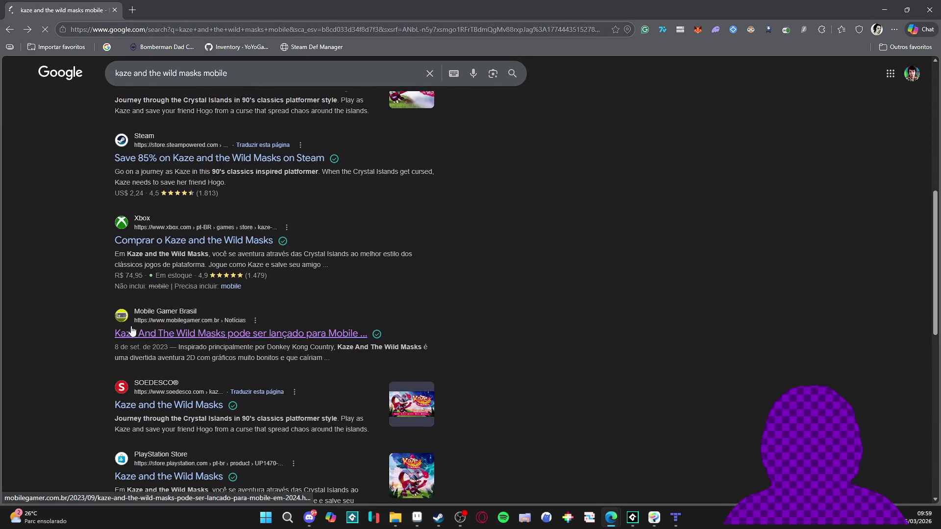
scroll(299, 248, up, 4)
scroll(298, 248, up, 4)
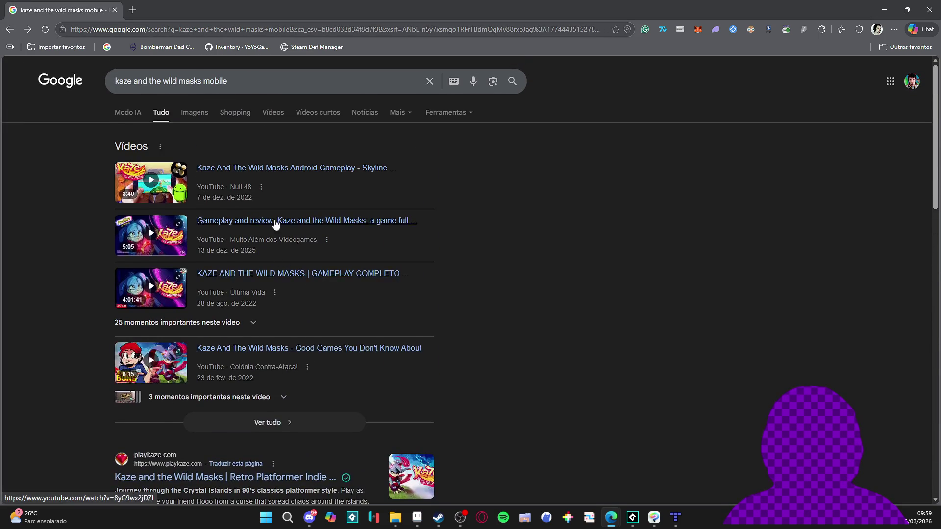
scroll(270, 235, down, 3)
scroll(274, 304, up, 3)
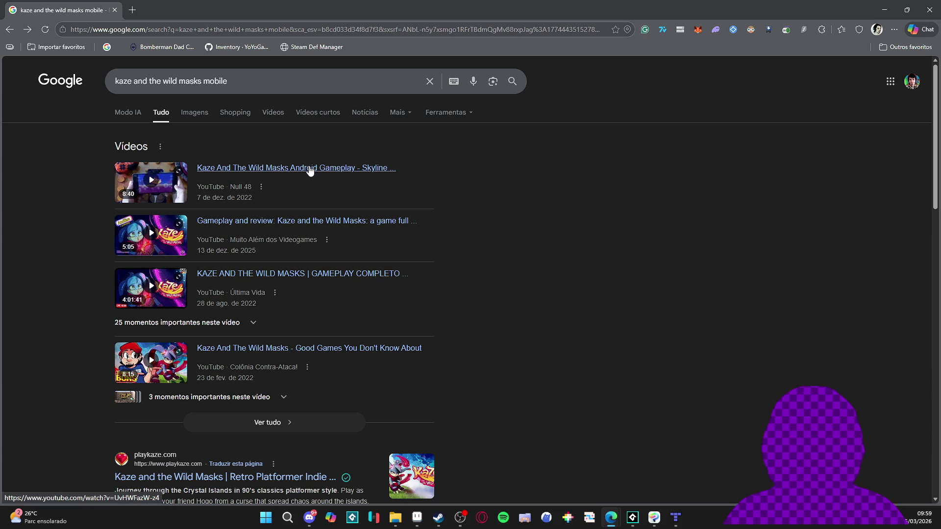
scroll(246, 383, down, 3)
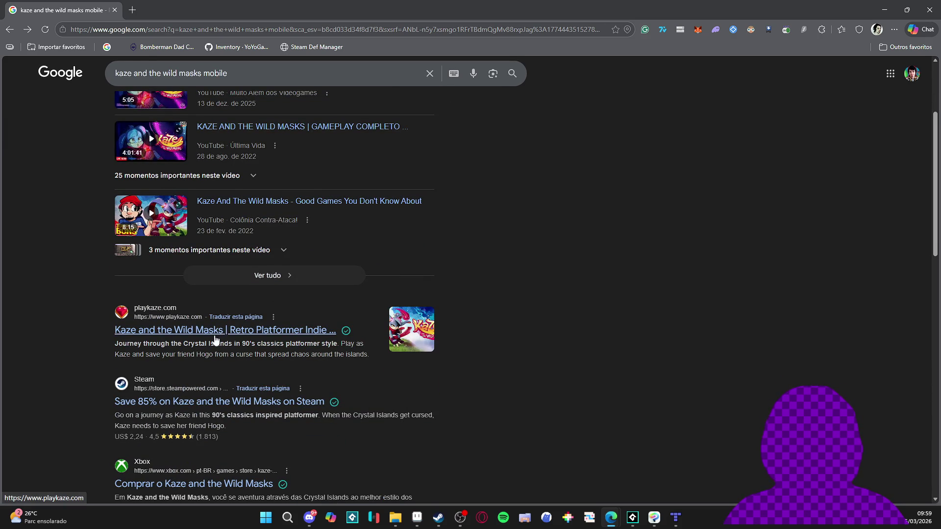
scroll(221, 394, down, 4)
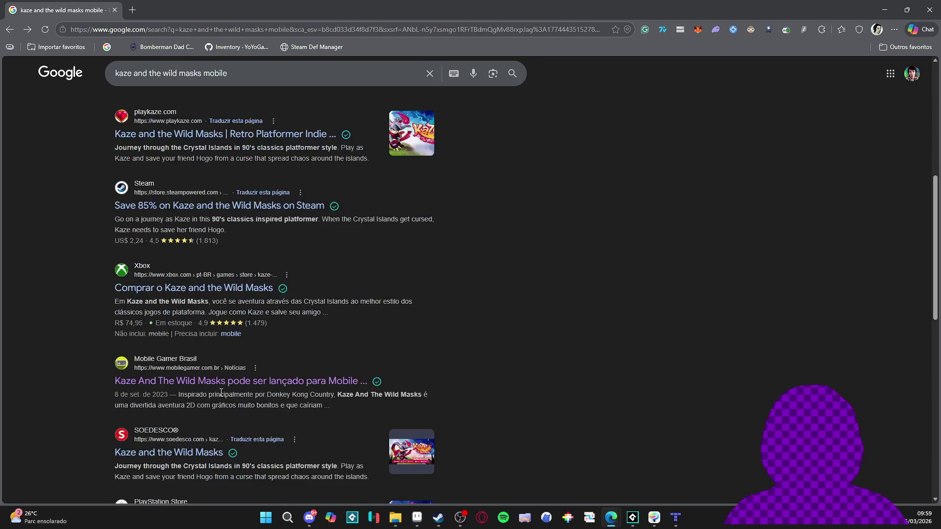
scroll(221, 392, down, 2)
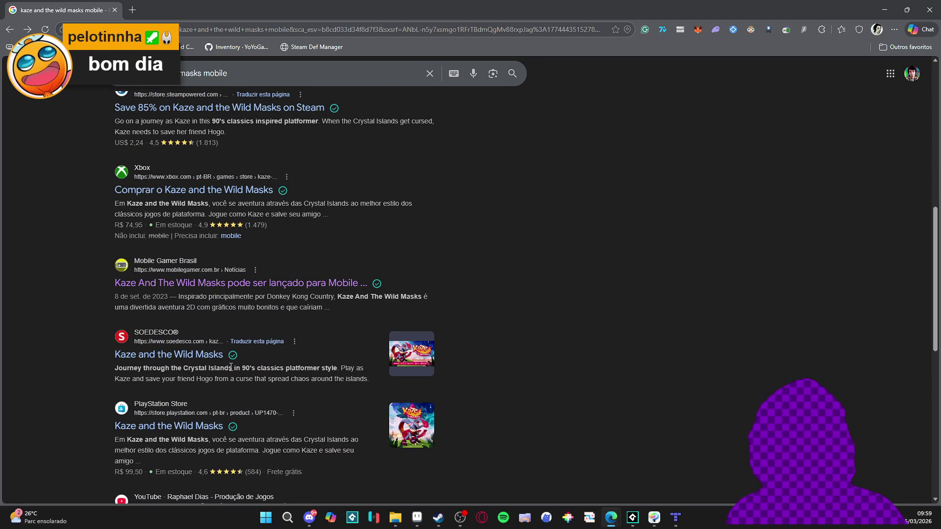
Browse the SOEDESCO Kaze and the Wild Masks page, then close Edge and minimize Steam.
click(203, 357)
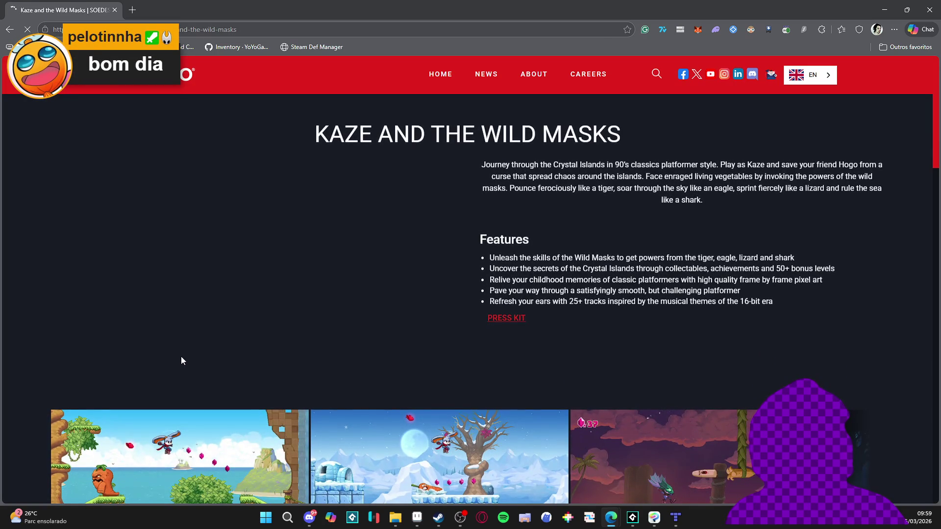
scroll(178, 358, down, 5)
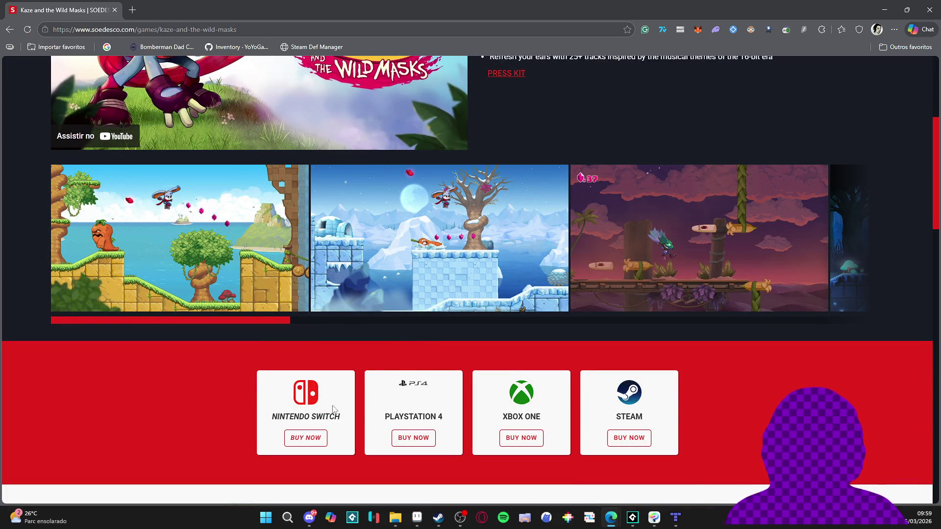
scroll(529, 392, down, 5)
scroll(508, 377, up, 3)
scroll(508, 381, up, 2)
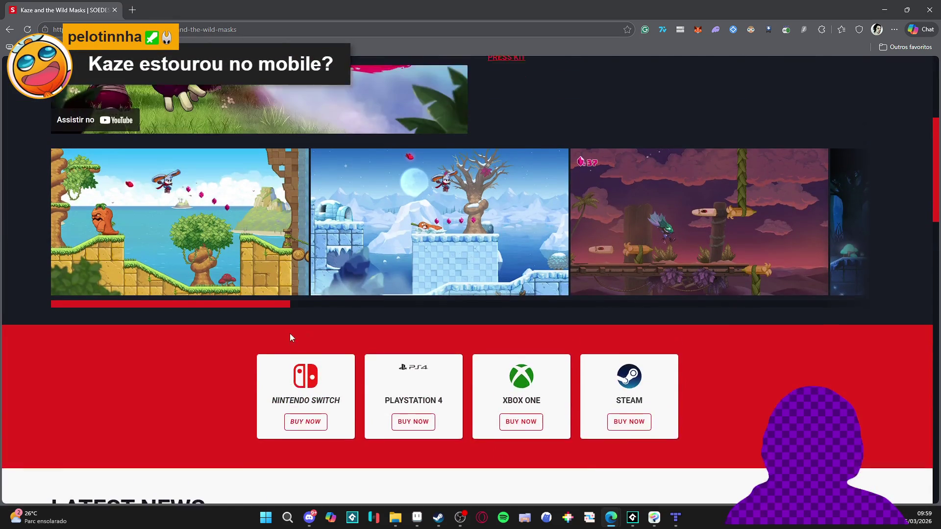
scroll(653, 439, up, 4)
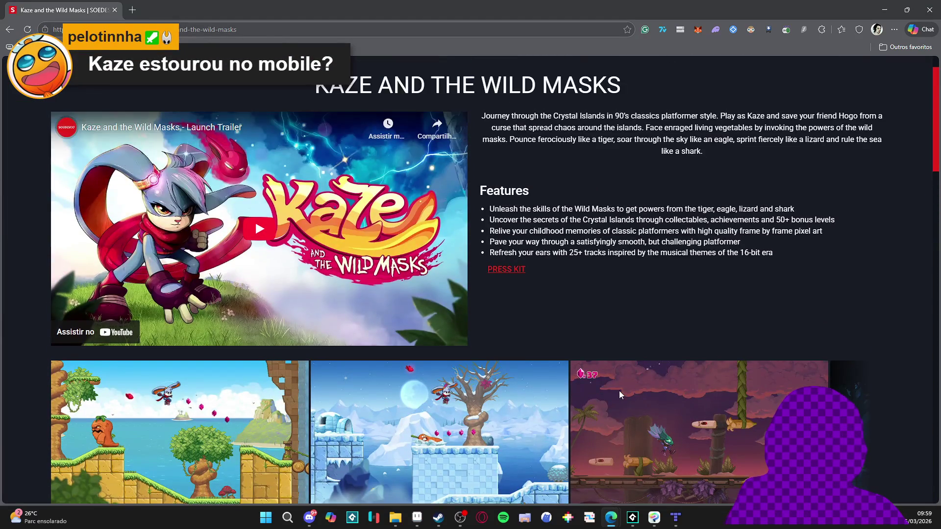
scroll(619, 390, down, 5)
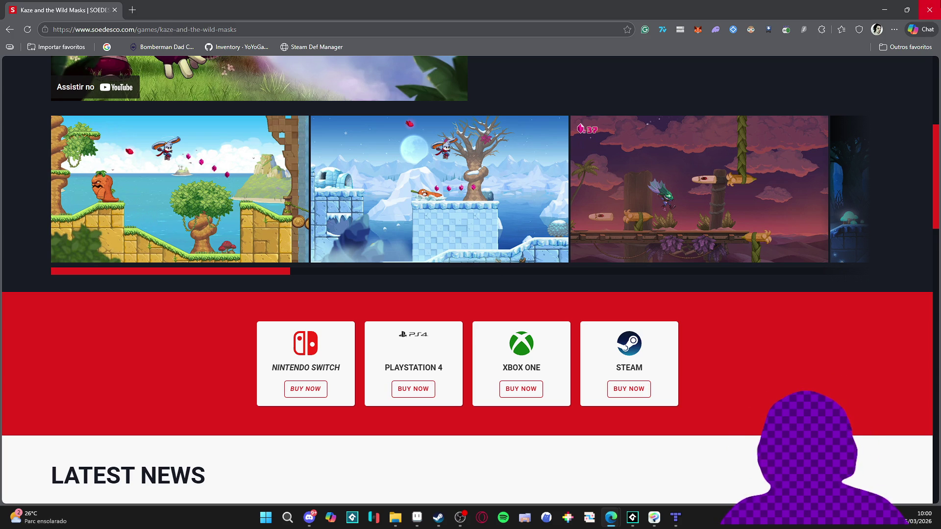
click(929, 10)
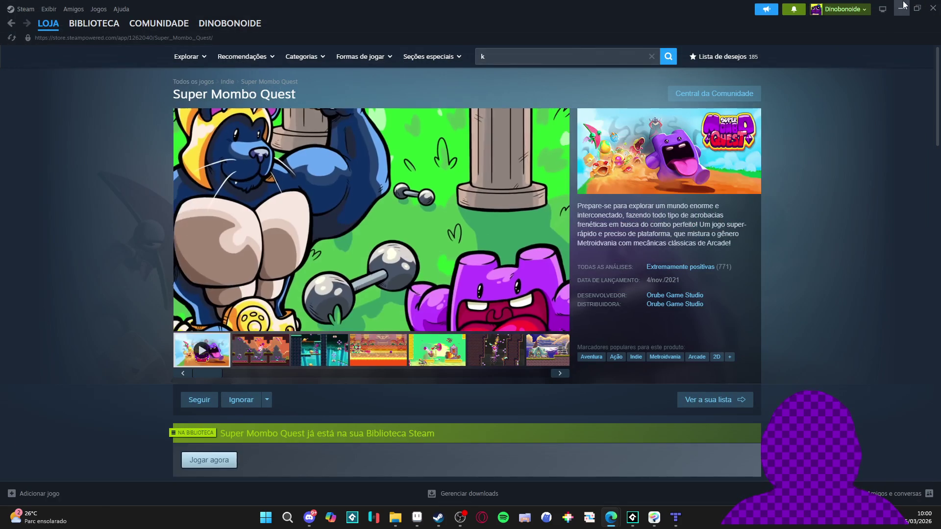
click(904, 5)
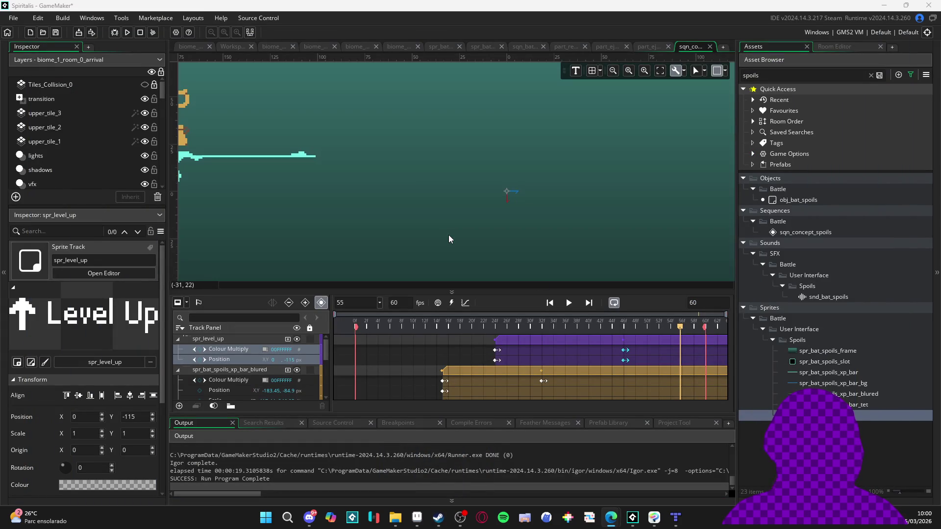
Rewind and play the sequence to preview the Level Up animation, then switch to Aseprite.
scroll(414, 188, down, 3)
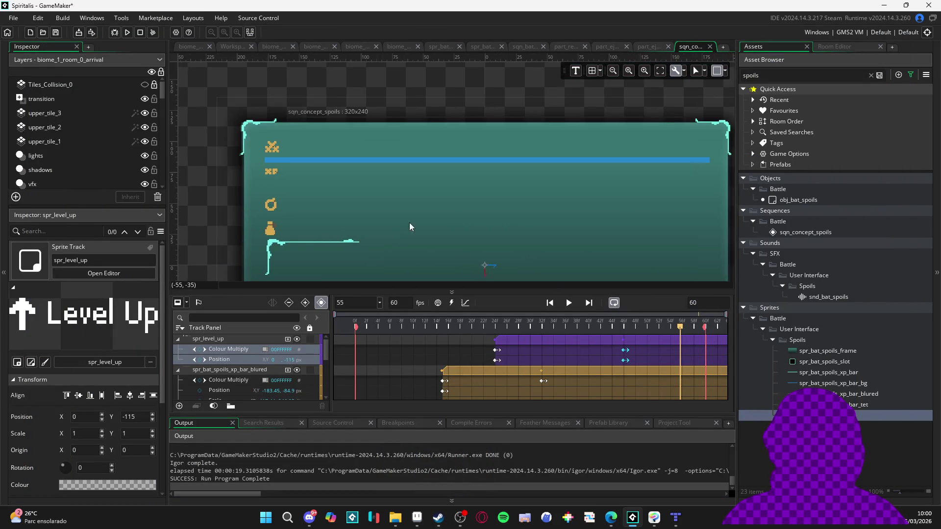
drag(411, 227, 394, 224)
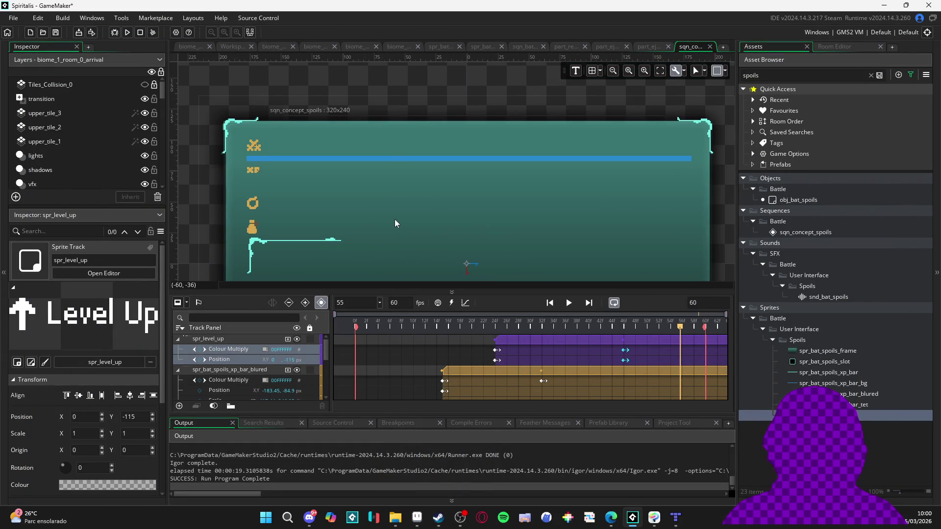
key(Home)
key(space)
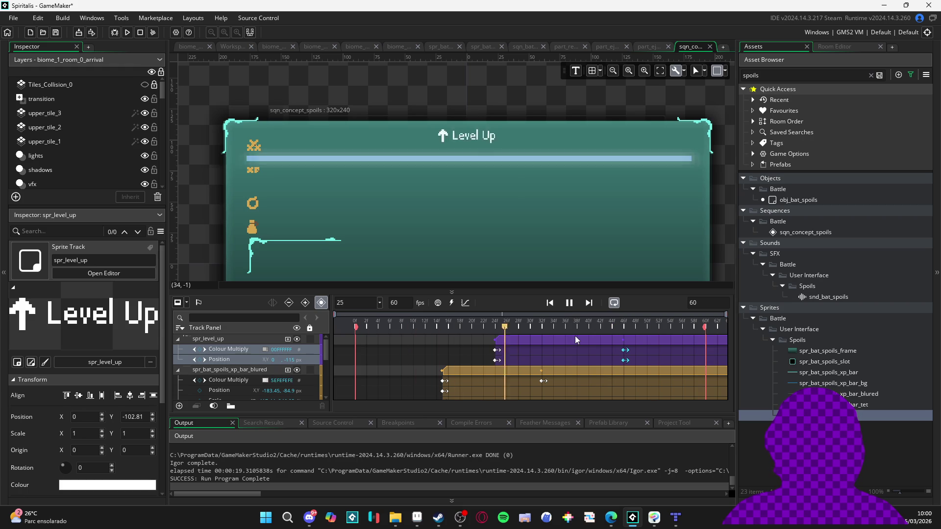
key(space)
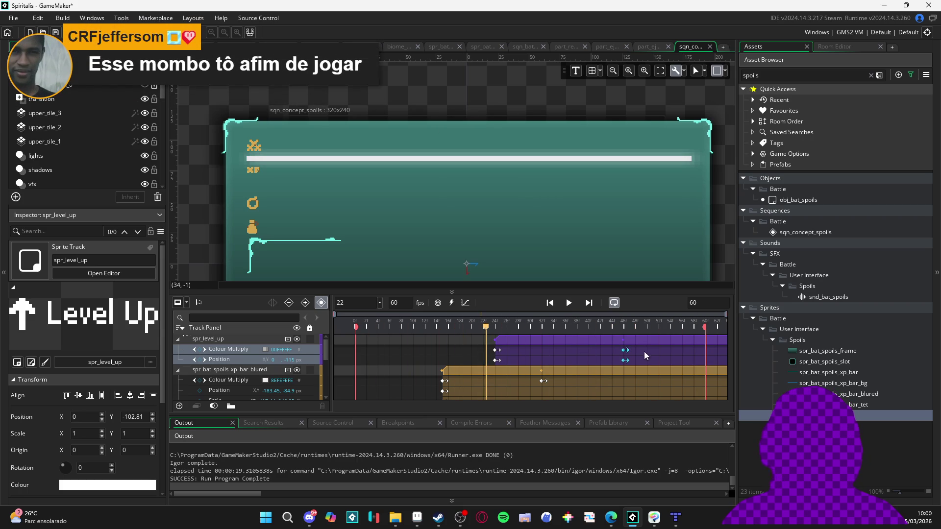
click(627, 353)
click(625, 350)
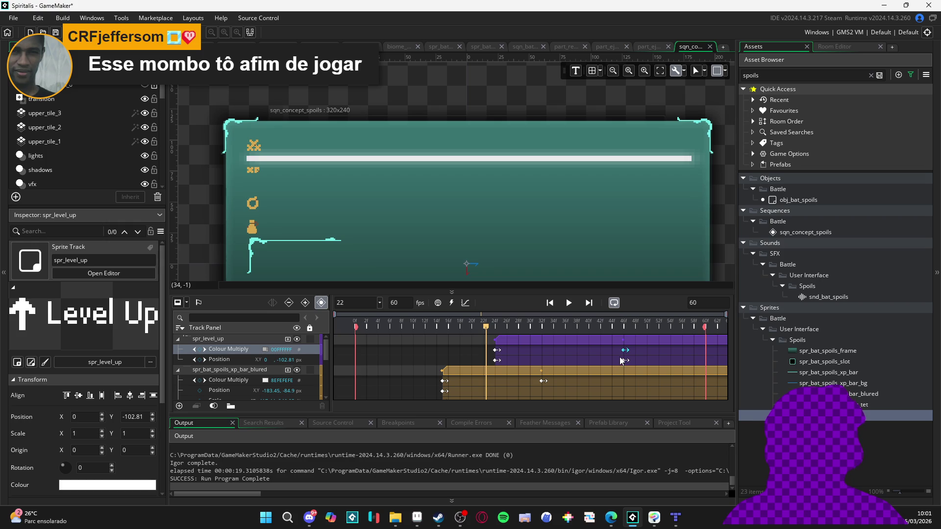
key(space)
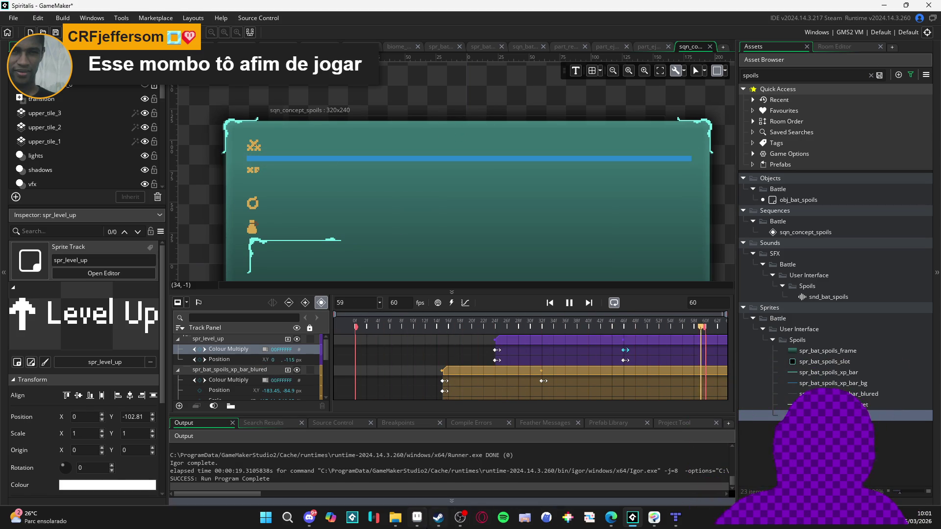
click(417, 517)
Open remake_do_dinao.aseprite from recent files and pan across its level scene.
click(11, 17)
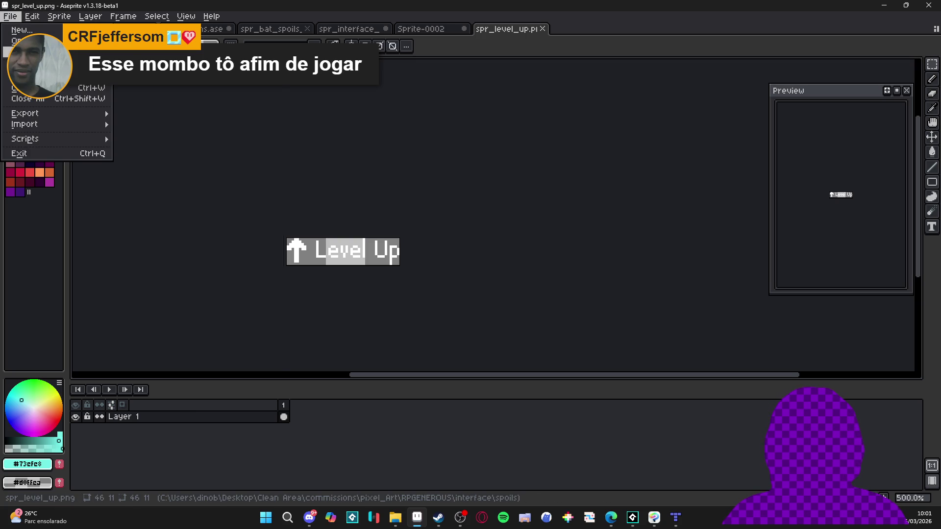
mouse_move(29, 51)
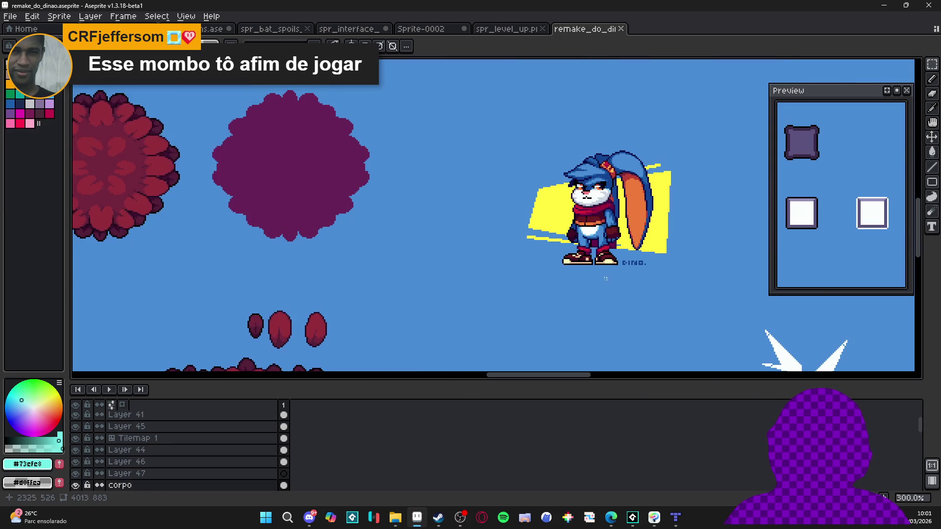
scroll(665, 237, up, 1)
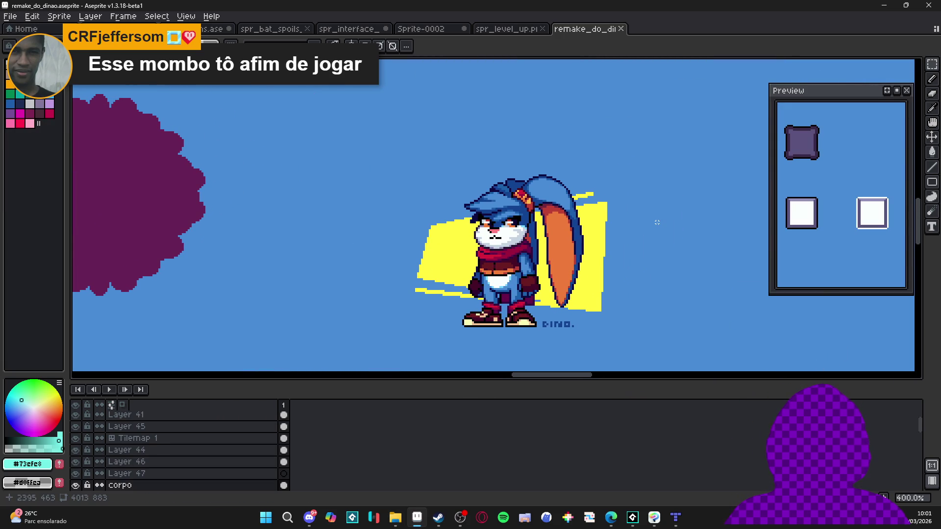
scroll(672, 201, down, 3)
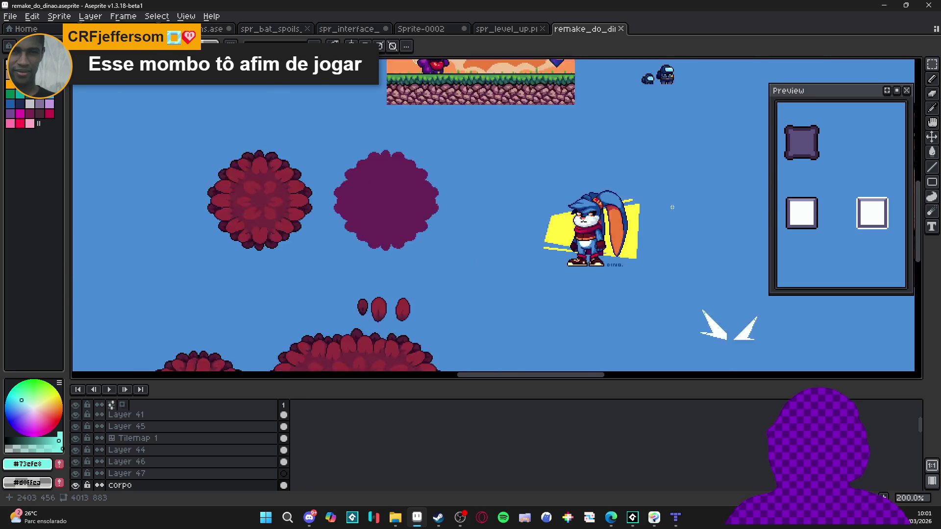
scroll(533, 203, up, 3)
drag(534, 202, 362, 243)
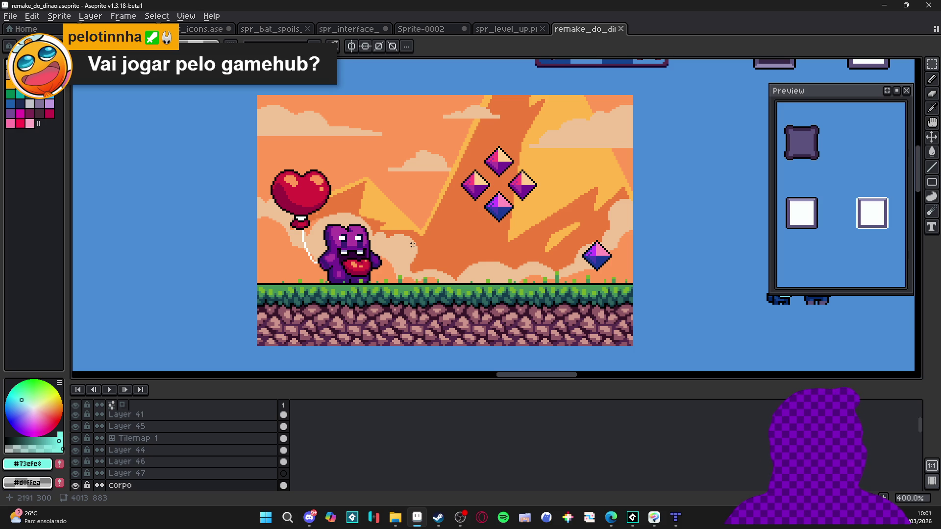
scroll(416, 249, down, 1)
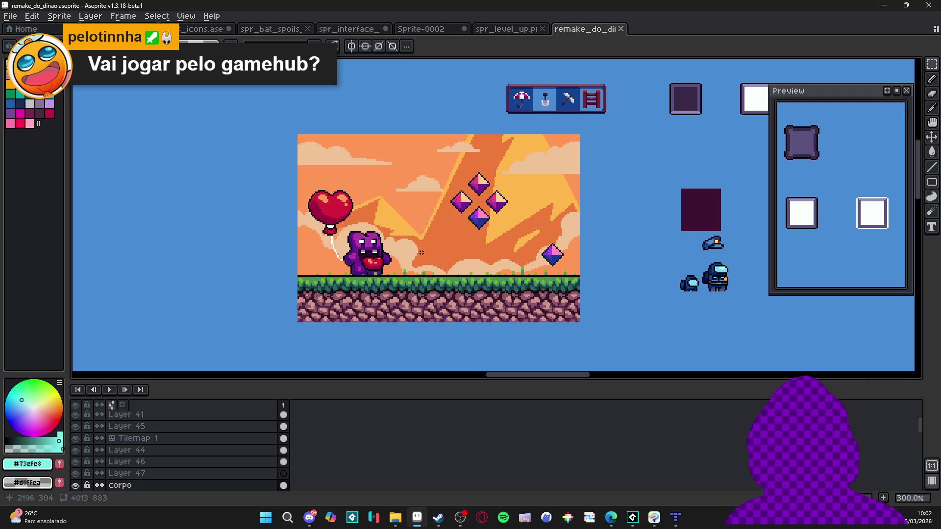
Look over the remake_do_dinao sheet, then return to the spr_level_up.png tab.
scroll(445, 311, down, 2)
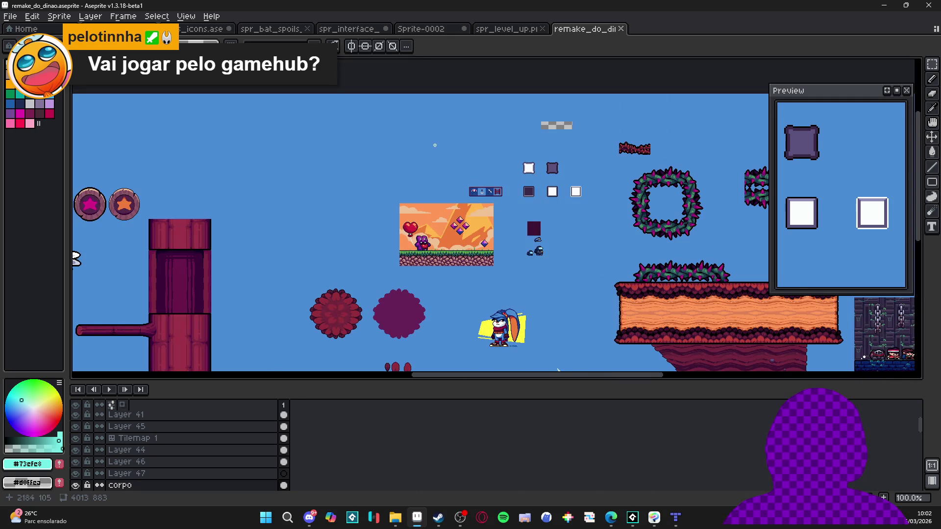
scroll(545, 257, up, 2)
scroll(544, 257, up, 2)
scroll(528, 248, up, 1)
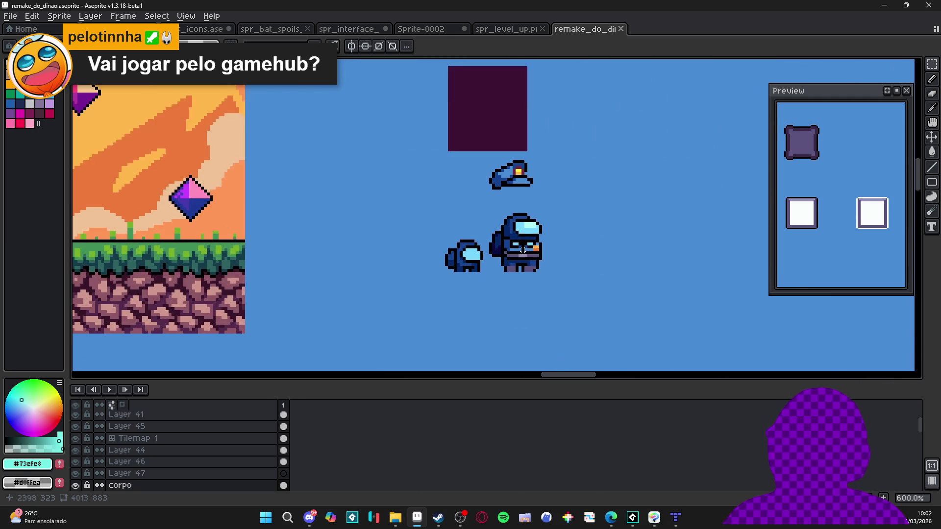
scroll(528, 247, down, 2)
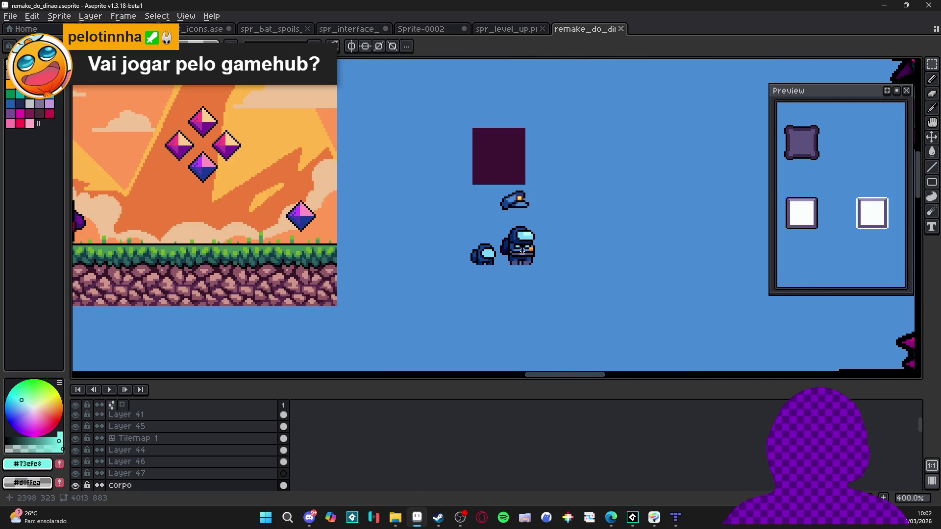
click(508, 29)
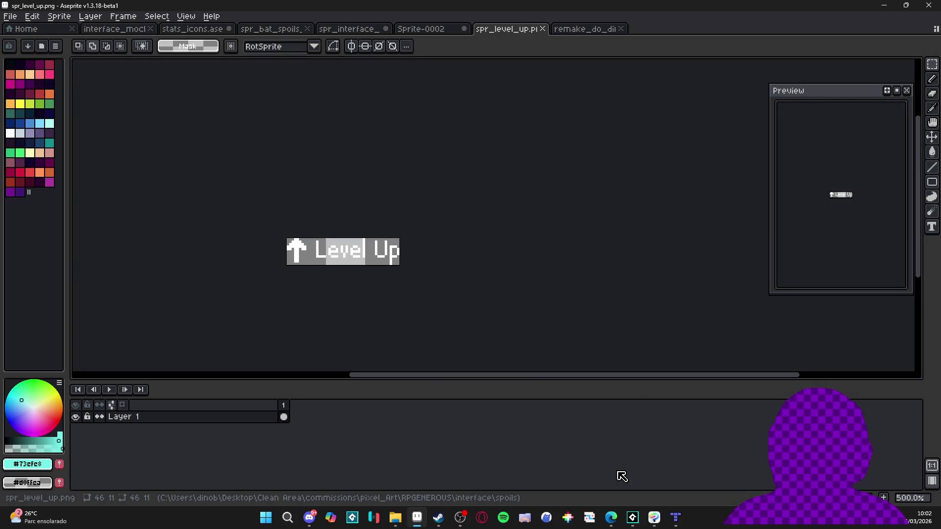
Back in GameMaker, pause the sqn_concept_spoils preview, then replay its Level Up rise-and-fade animation.
click(634, 519)
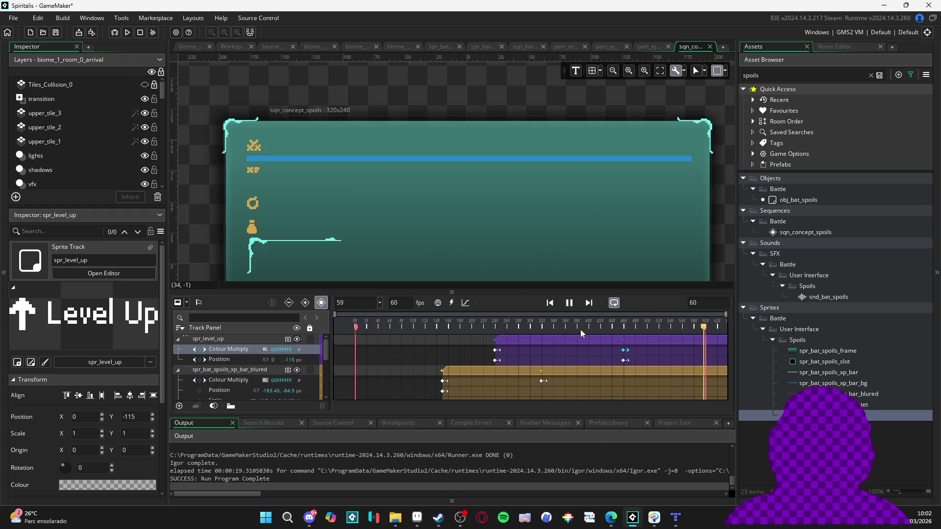
click(569, 303)
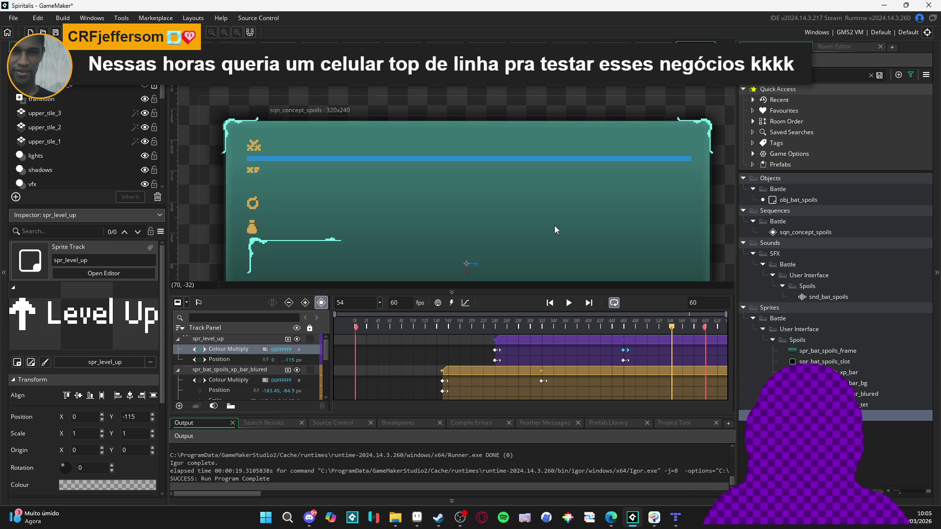
click(569, 303)
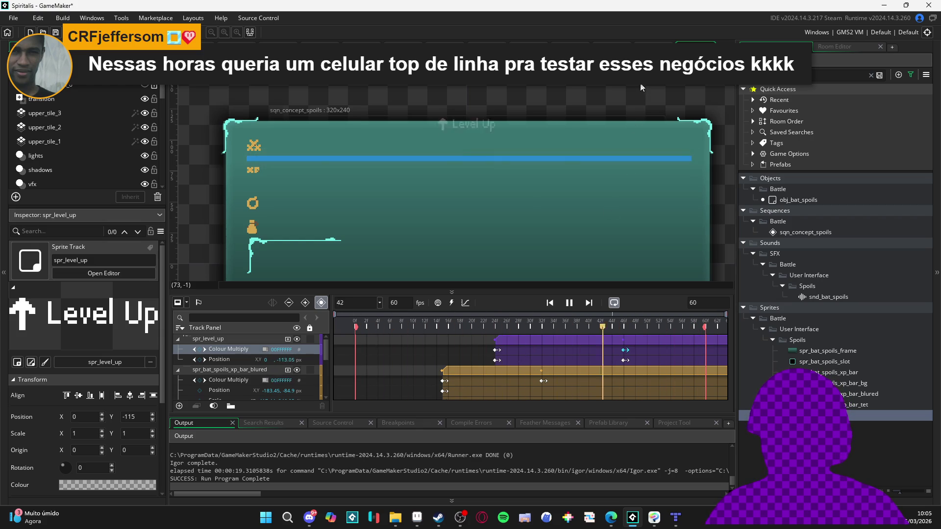
scroll(640, 87, down, 2)
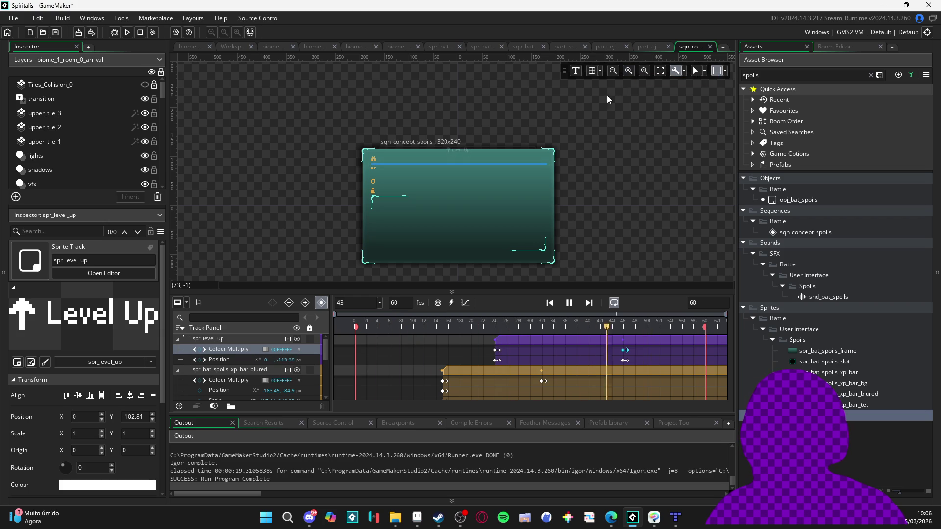
key(space)
key(space)
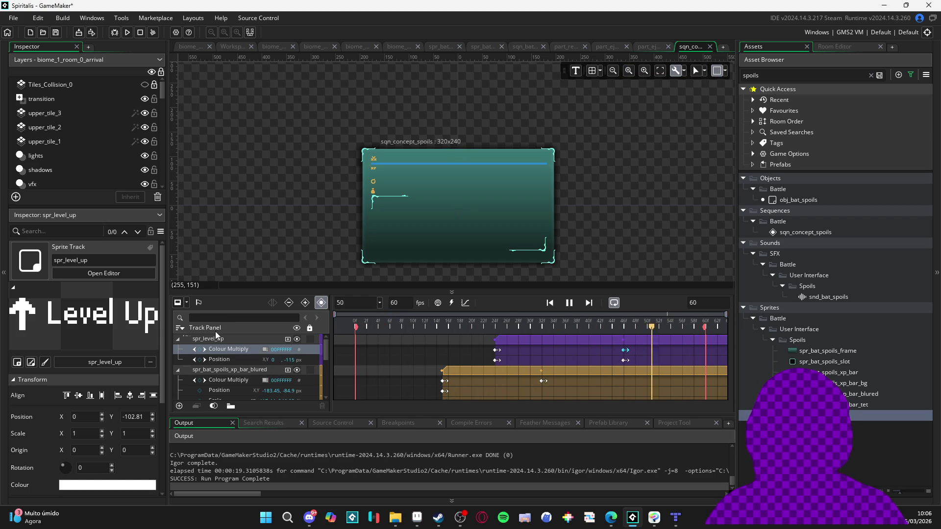
key(space)
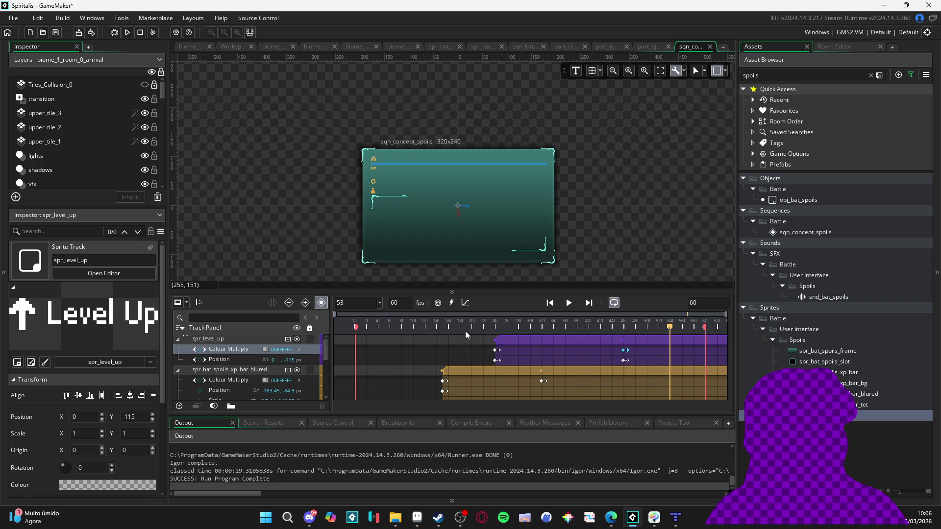
scroll(430, 230, up, 3)
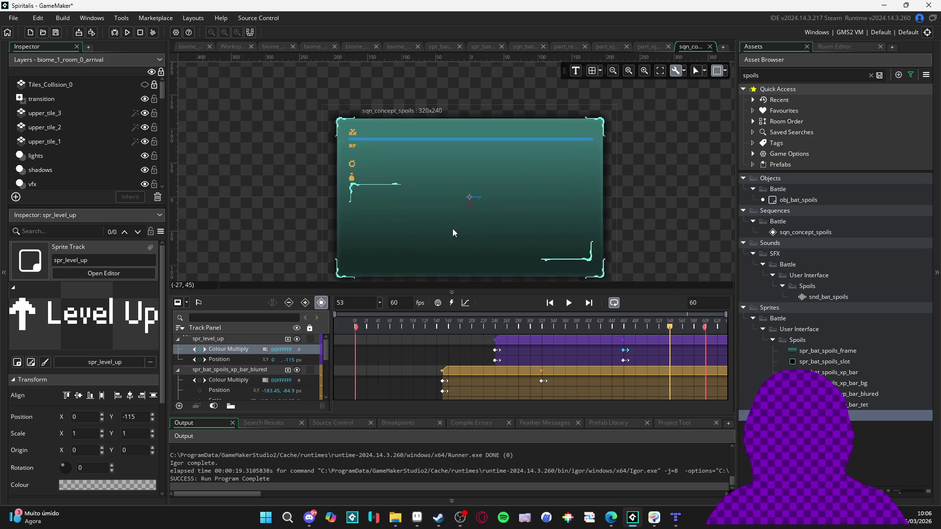
scroll(454, 207, up, 2)
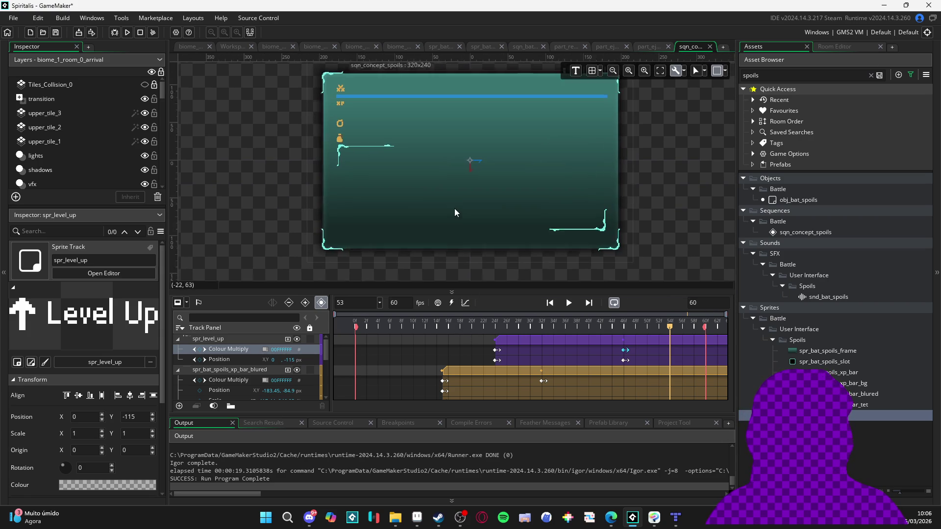
drag(445, 218, 493, 223)
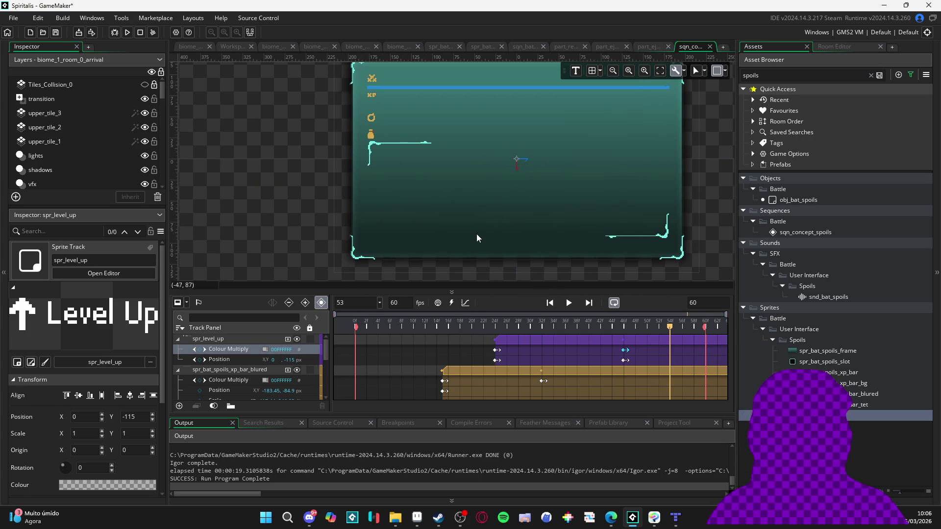
key(space)
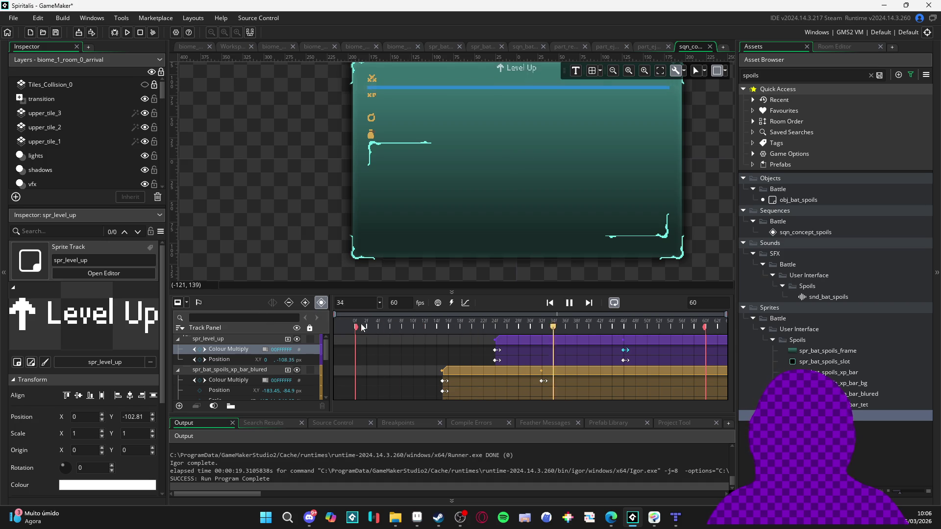
drag(565, 190, 546, 222)
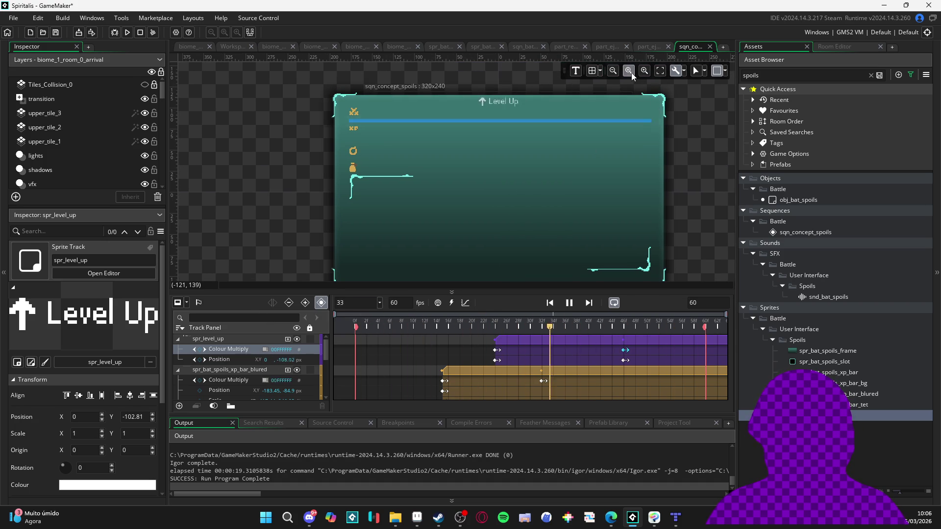
click(612, 70)
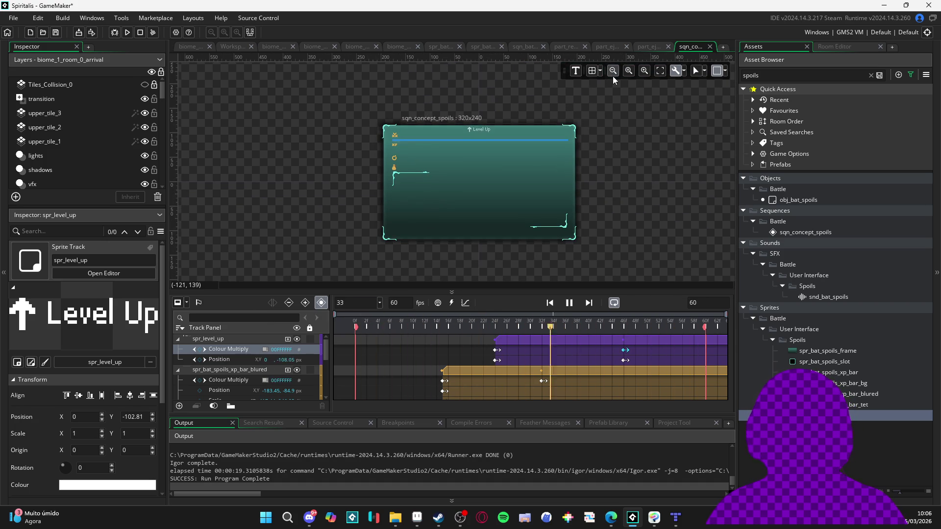
scroll(441, 137, up, 2)
scroll(507, 137, up, 2)
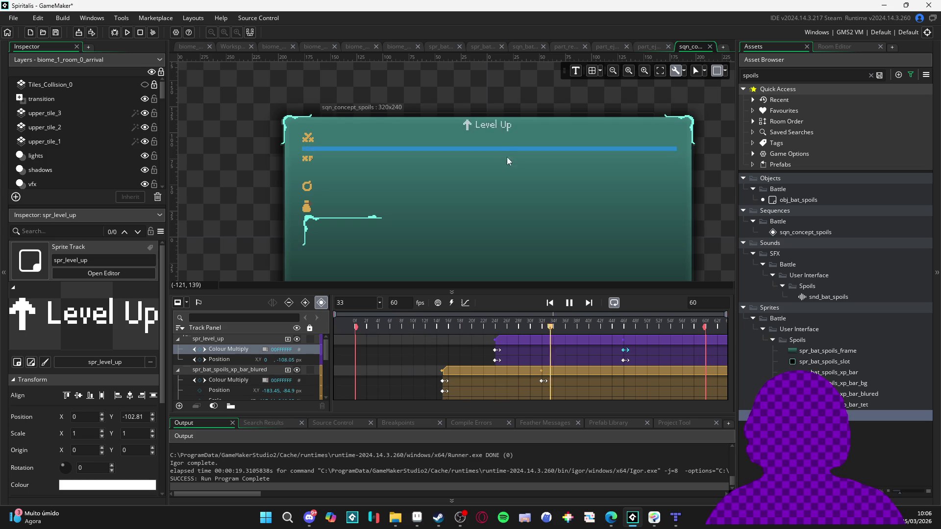
scroll(520, 170, up, 1)
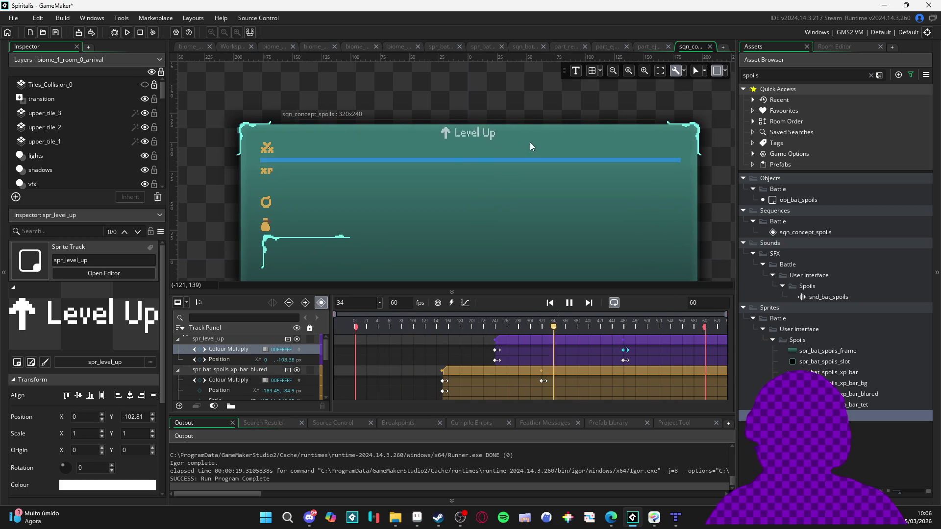
mouse_move(433, 183)
mouse_down()
mouse_move(427, 173)
mouse_move(426, 185)
mouse_up()
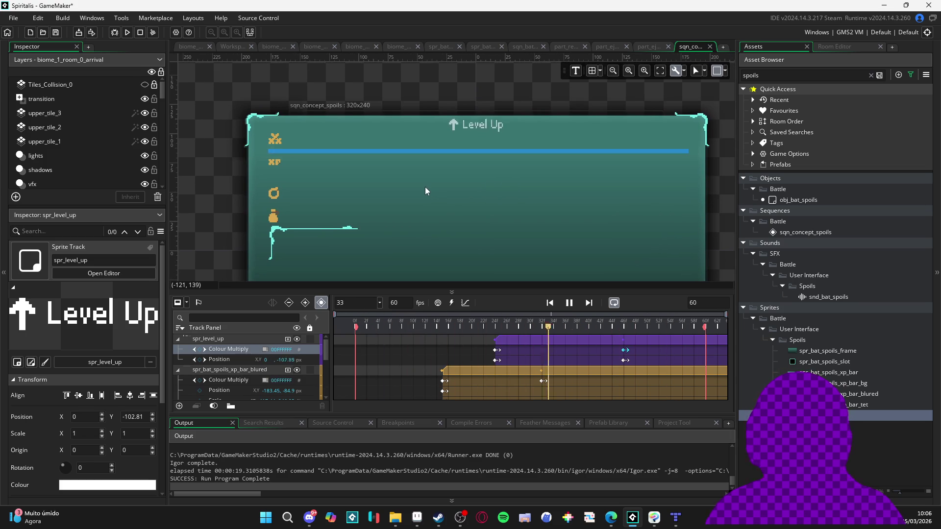
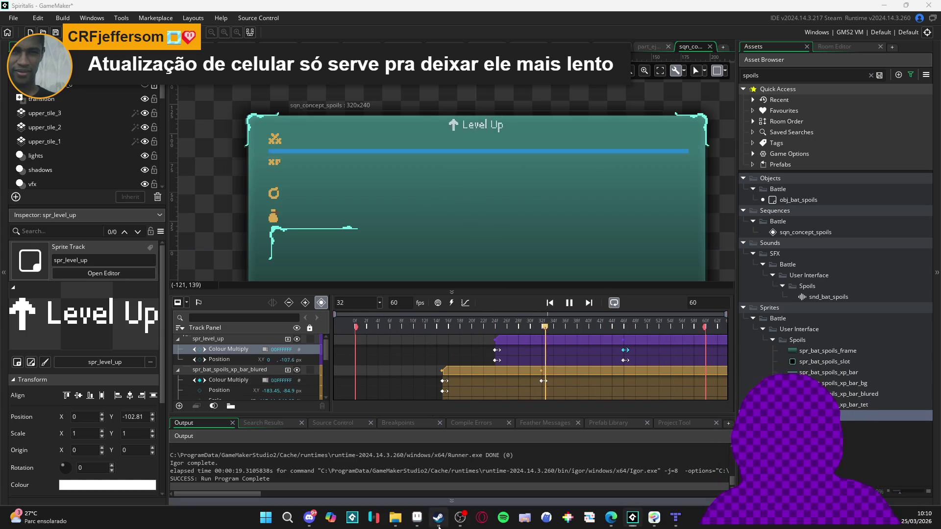
Filter the Steam library to 'kaze', select Kaze and the Wild Masks, then minimize Steam.
key(alt+Tab)
click(109, 30)
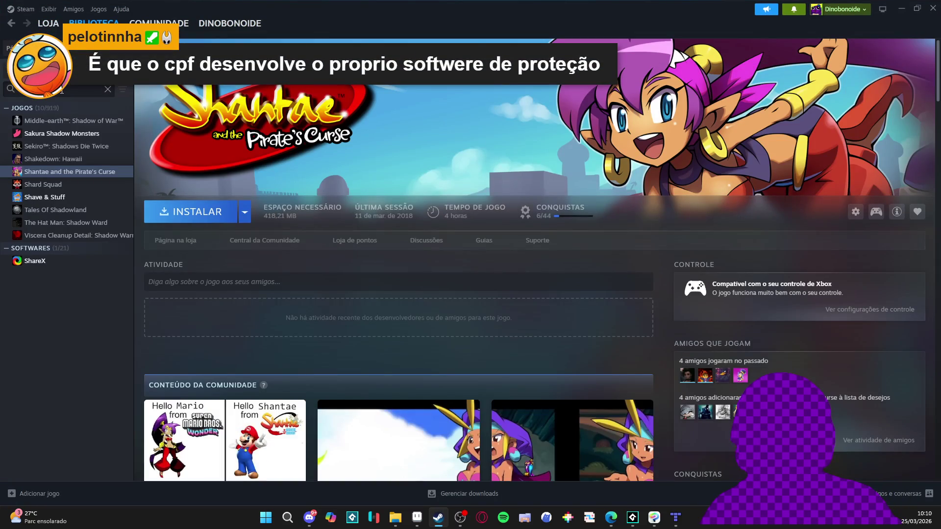
text(kaze)
click(68, 123)
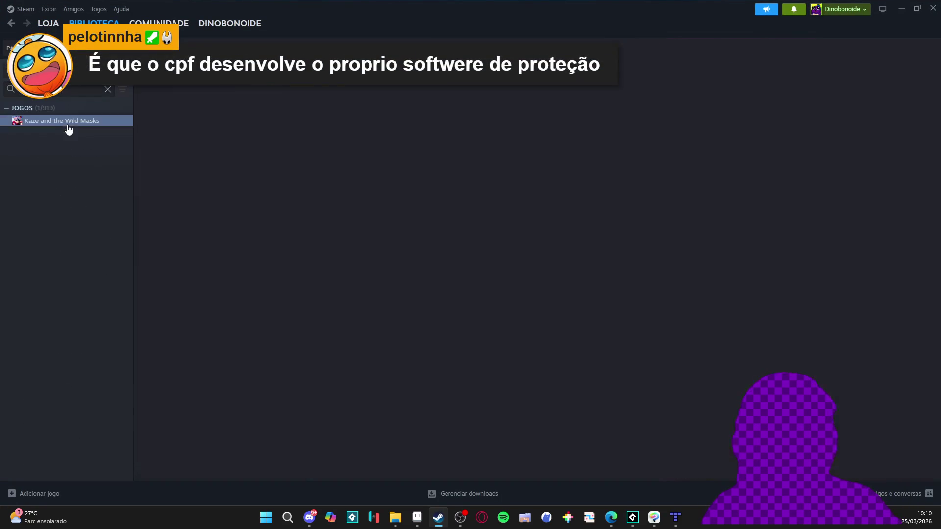
click(900, 7)
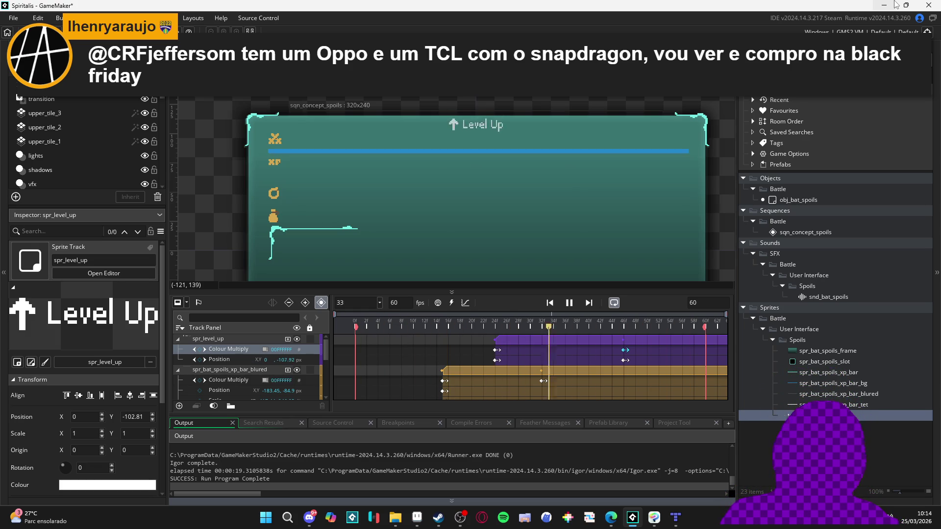
Zoom the canvas out and stop the Level Up sequence playback at frame 26.
scroll(407, 228, down, 1)
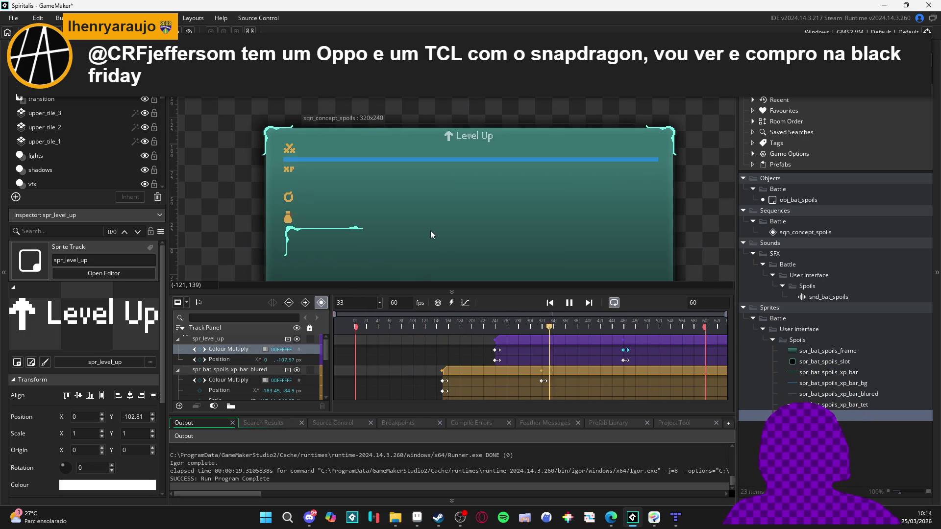
scroll(440, 252, down, 1)
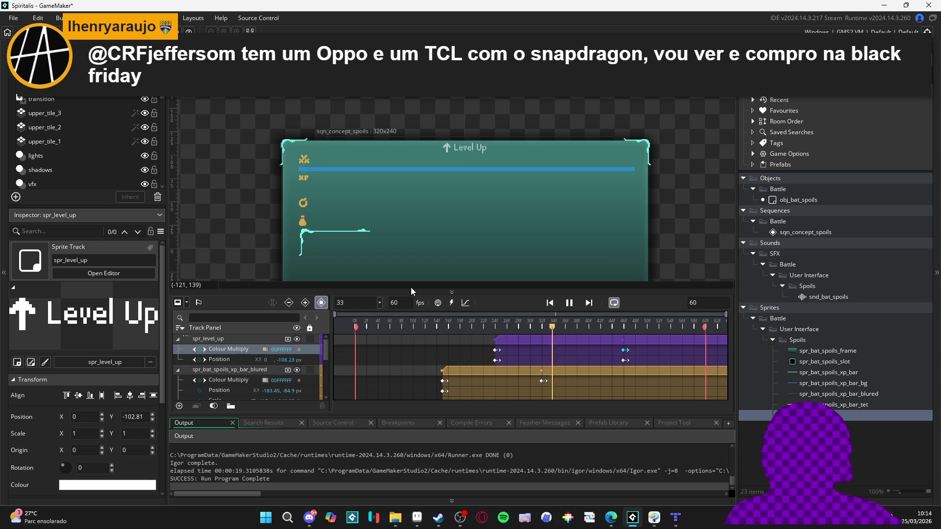
click(569, 303)
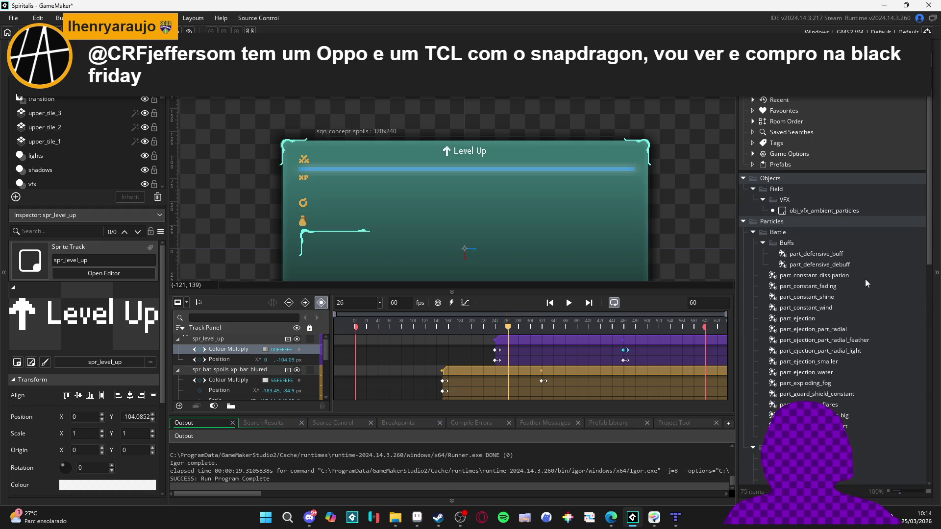
Preview the particle systems in turn, ending on part_remaning_flares.
click(843, 254)
click(831, 275)
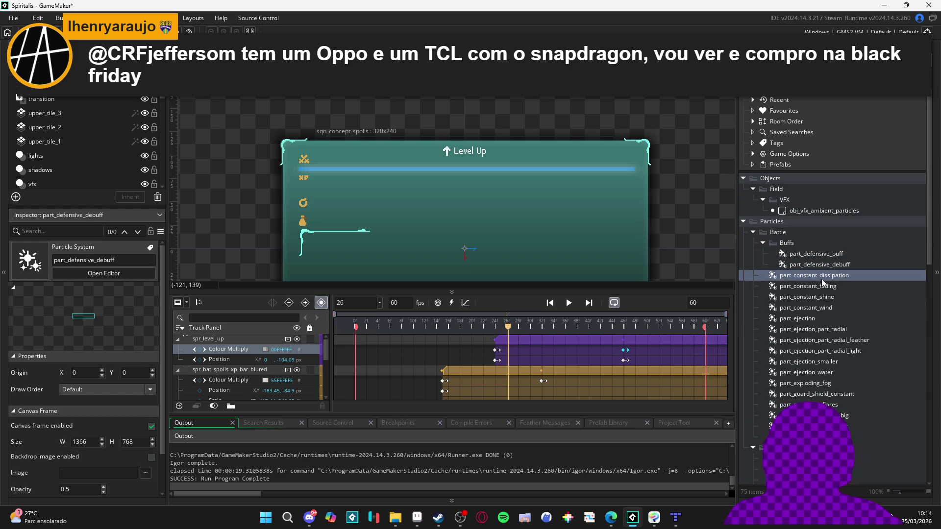
click(815, 297)
click(813, 339)
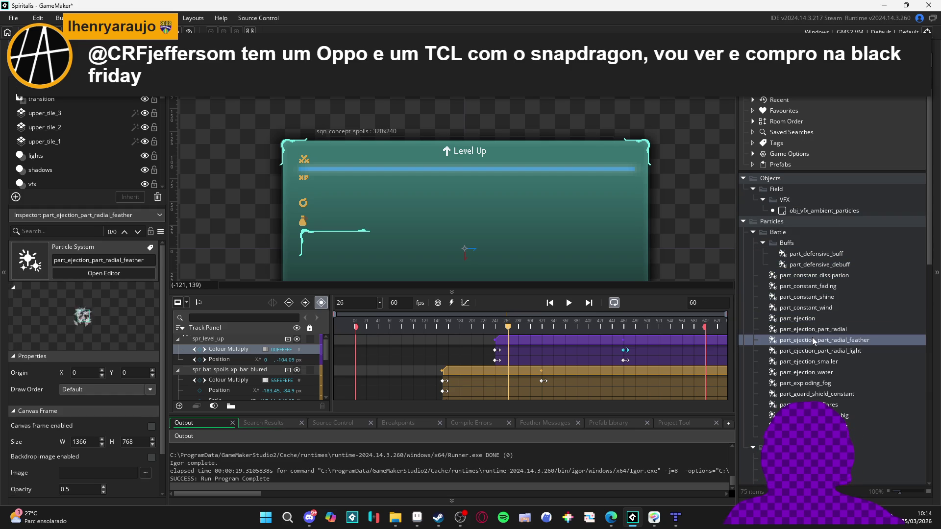
click(809, 361)
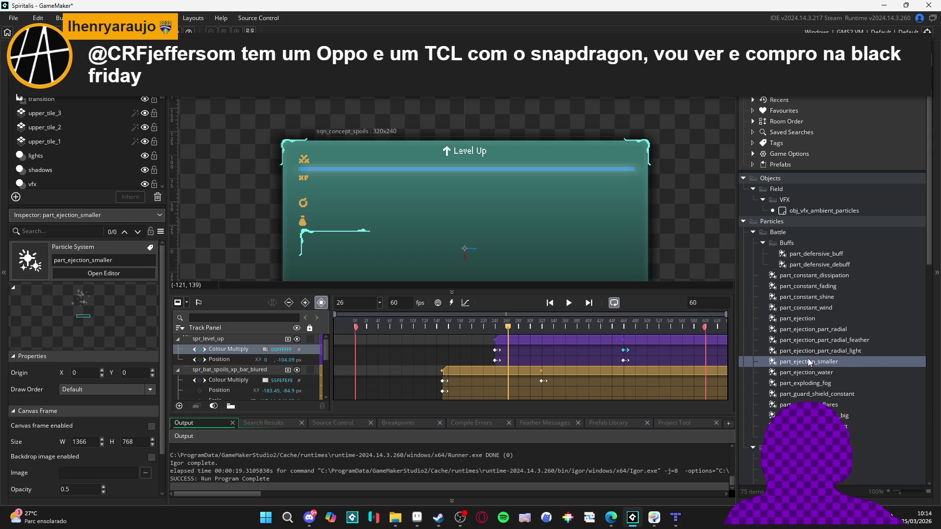
click(809, 394)
click(804, 404)
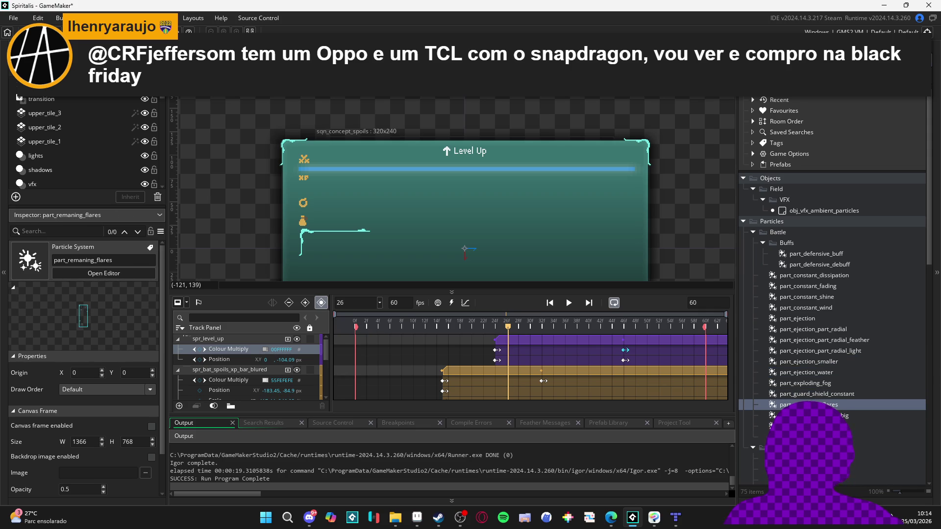
mouse_move(804, 405)
mouse_down()
mouse_move(499, 169)
mouse_move(435, 165)
mouse_up()
click(435, 167)
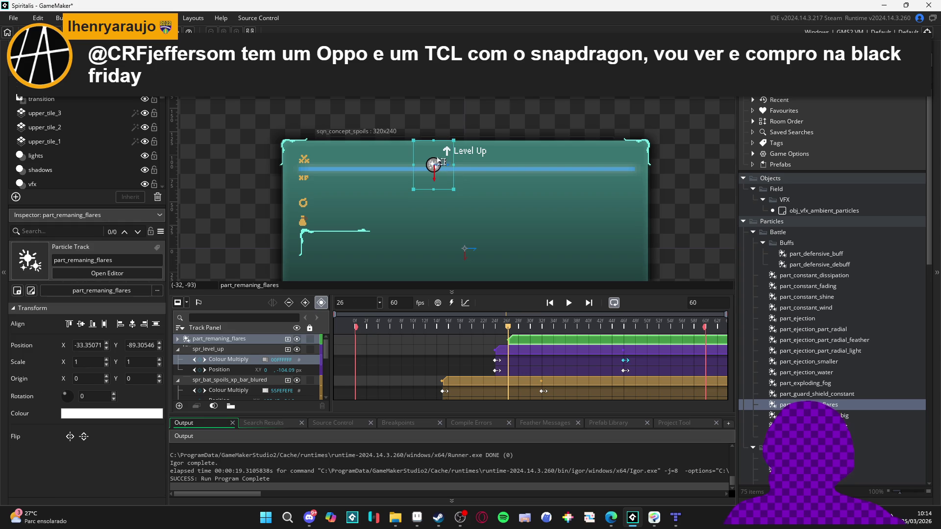
mouse_move(456, 132)
mouse_down()
mouse_move(478, 176)
mouse_move(478, 207)
mouse_move(492, 201)
mouse_move(485, 207)
mouse_up()
mouse_move(441, 167)
mouse_down()
mouse_move(463, 177)
mouse_move(331, 186)
mouse_move(640, 192)
mouse_up()
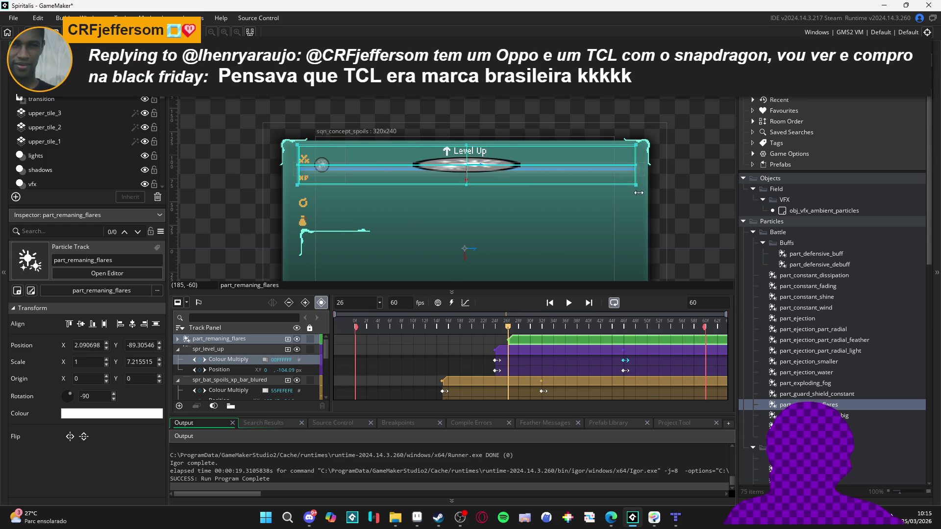
key(space)
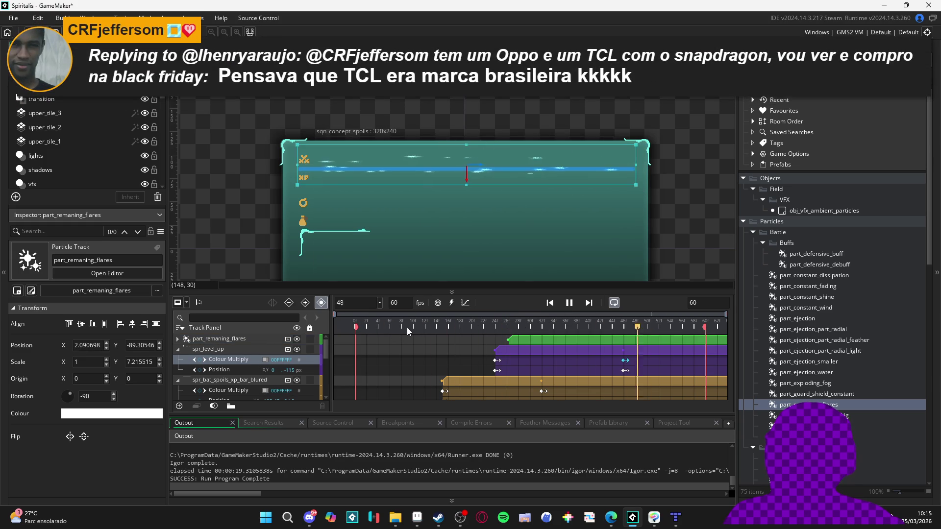
key(space)
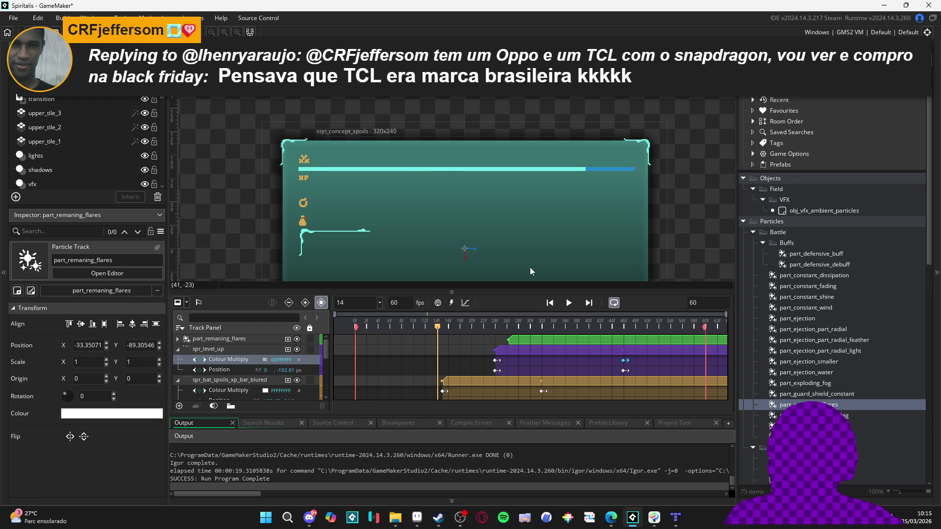
drag(529, 324, 464, 325)
key(Delete)
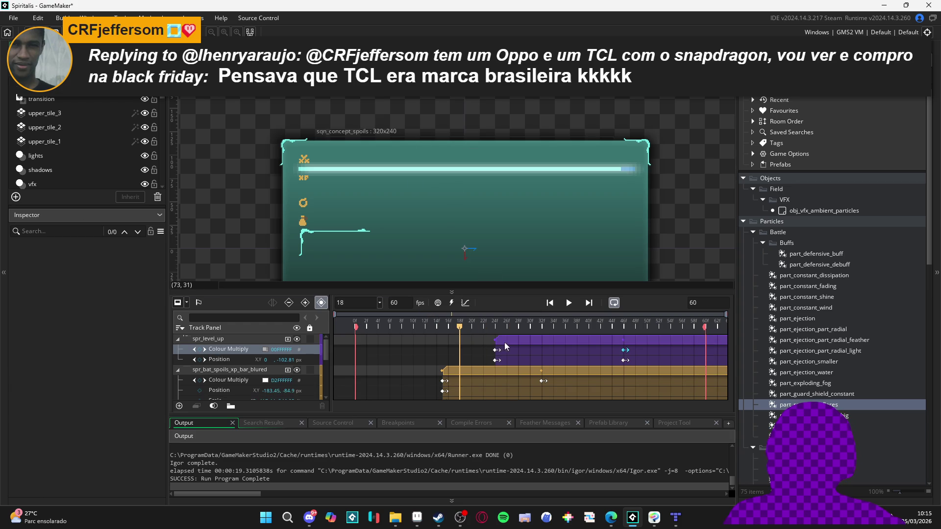
Compare part_remaning_flares, _flares_big and _void_part, settle on _flares_big, and play sqn_concept_spoils.
click(815, 403)
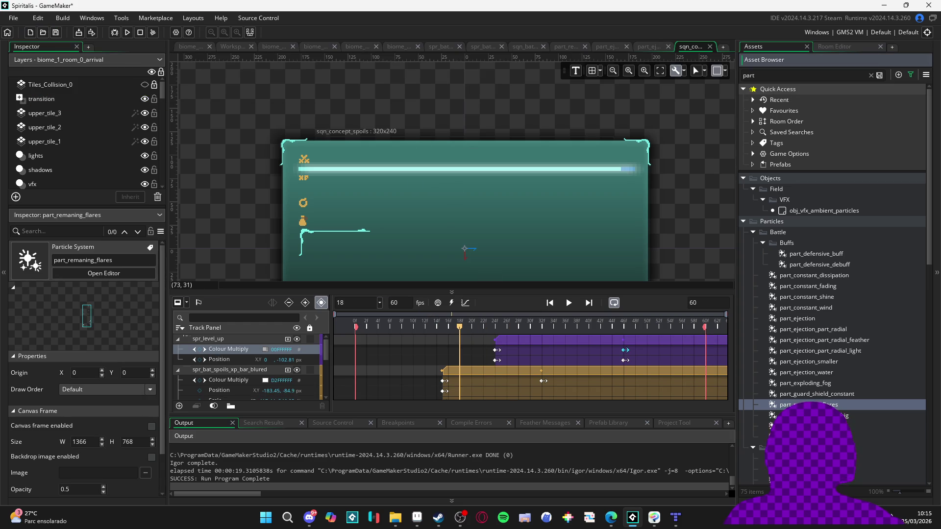
click(814, 415)
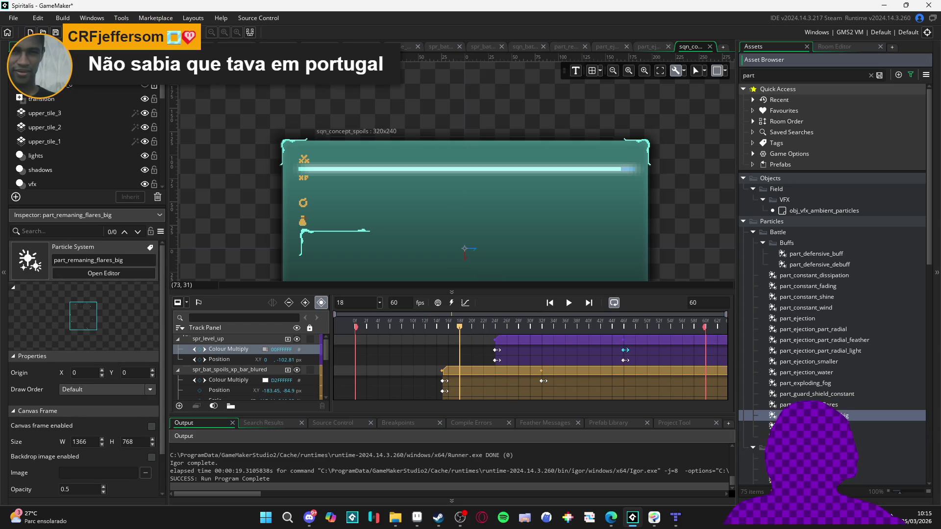
click(814, 426)
click(815, 415)
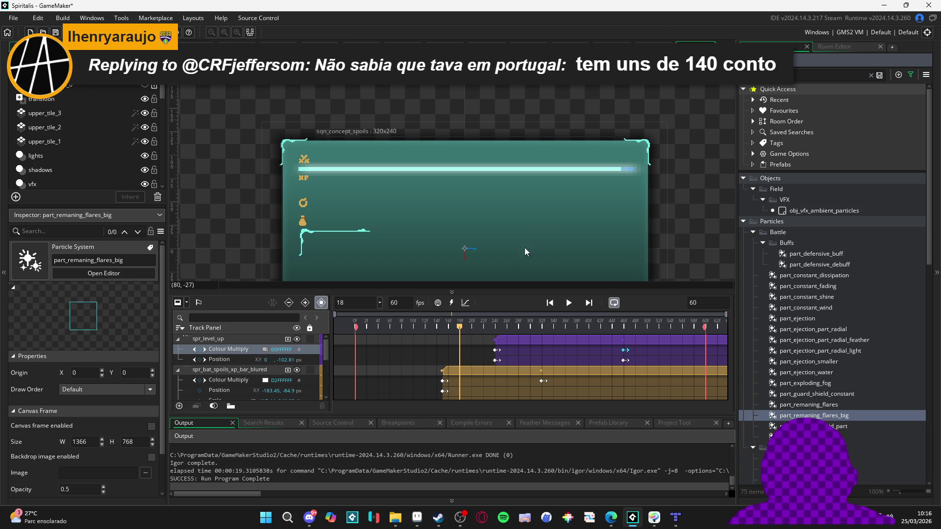
key(space)
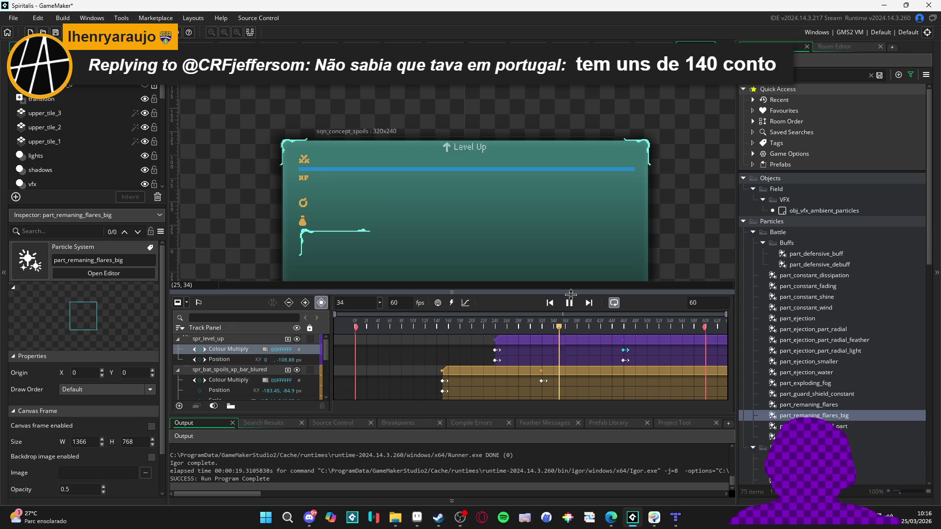
Duplicate part_remaning_flares_big and name the copy part_remaning_flares_big_spoils.
click(571, 294)
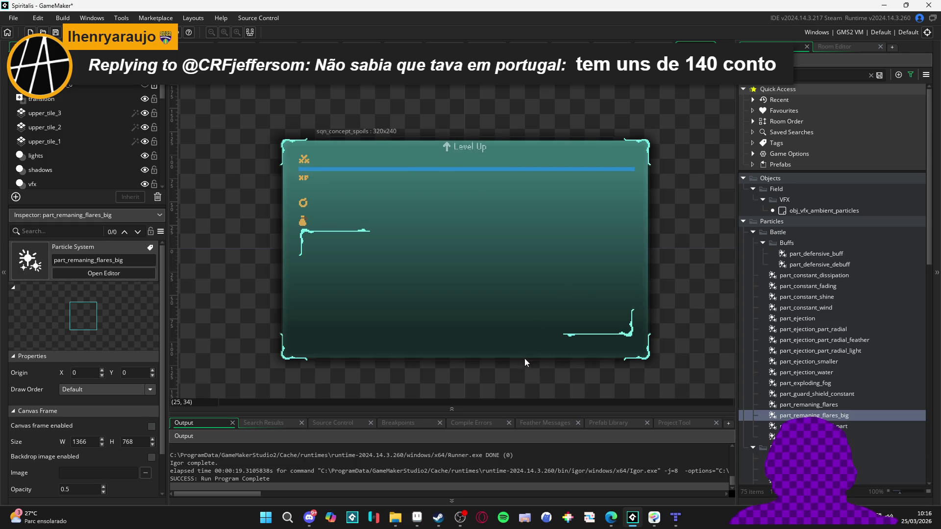
click(503, 409)
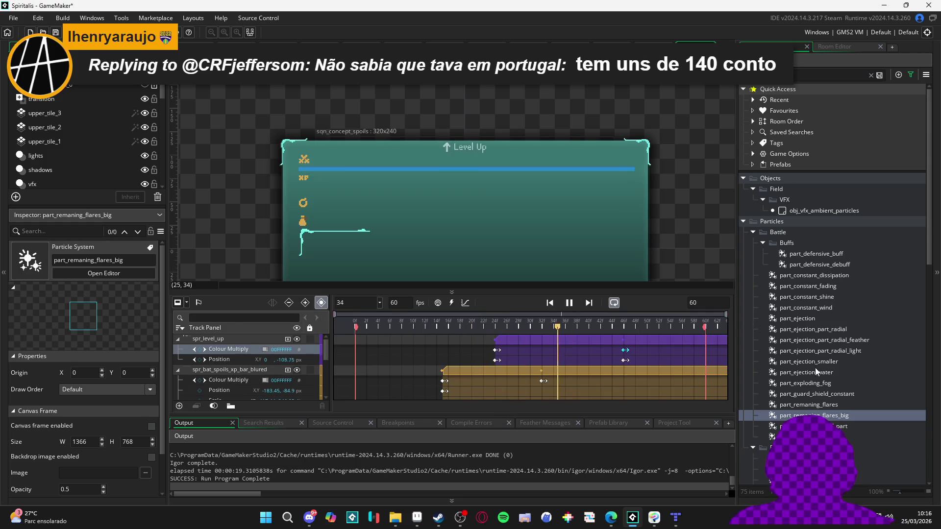
click(835, 416)
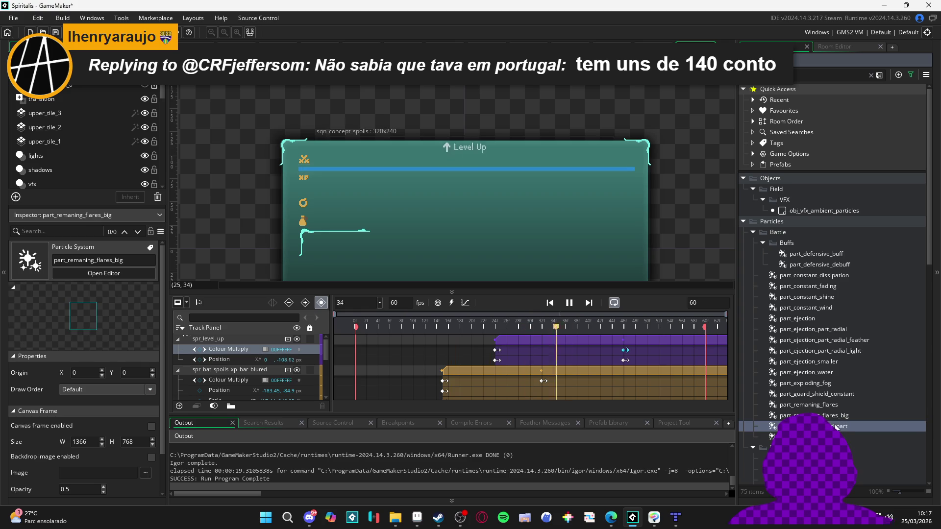
key(ctrl+d)
key(BackSpace)
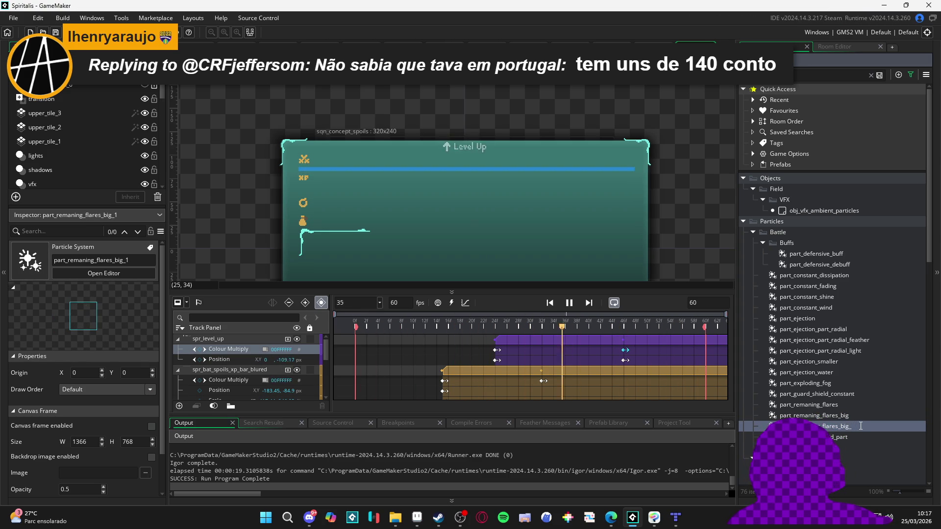
text(spoils)
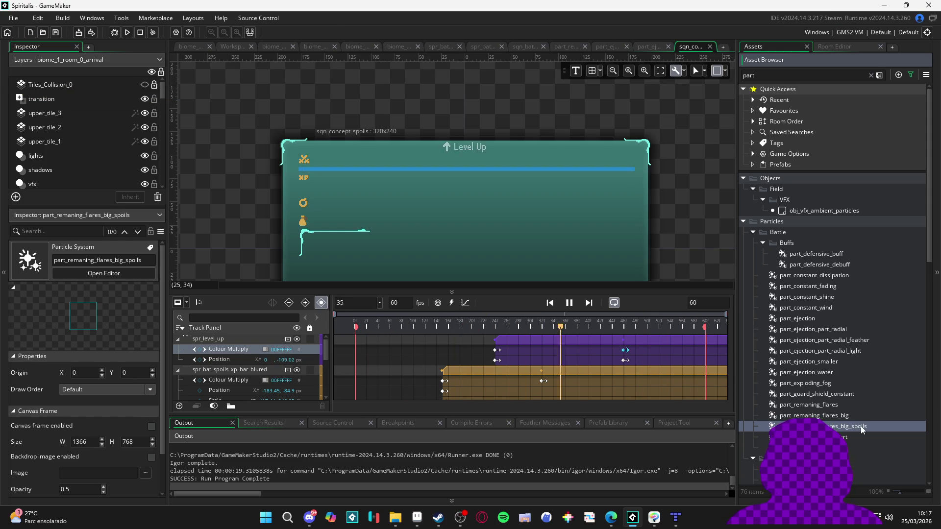
key(Return)
Look over the spr_bat_spoils_xp_bar_blured sprite in Aseprite, then minimize Aseprite.
click(417, 518)
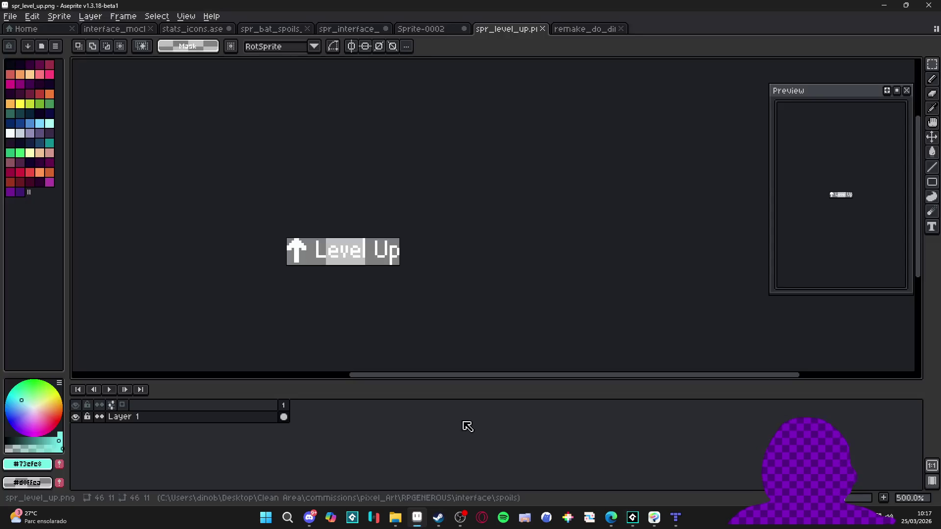
click(426, 28)
click(584, 28)
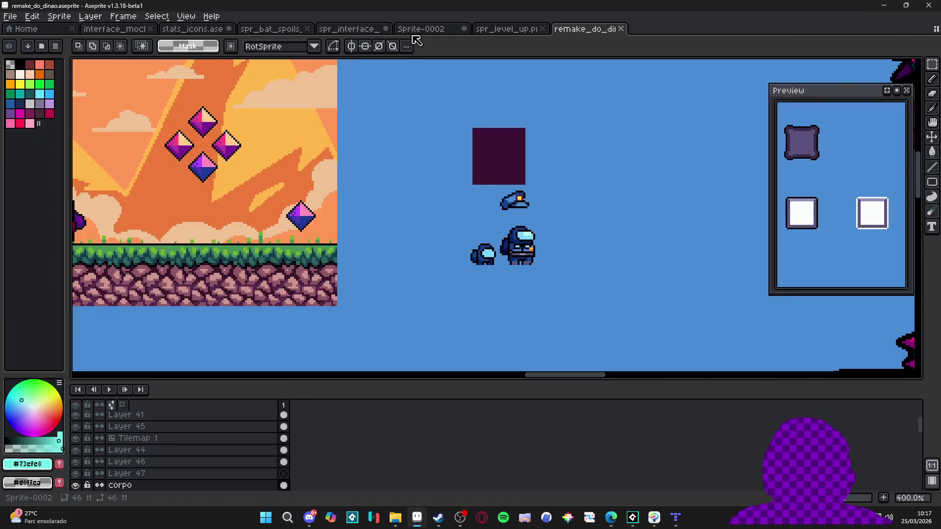
click(343, 29)
click(271, 29)
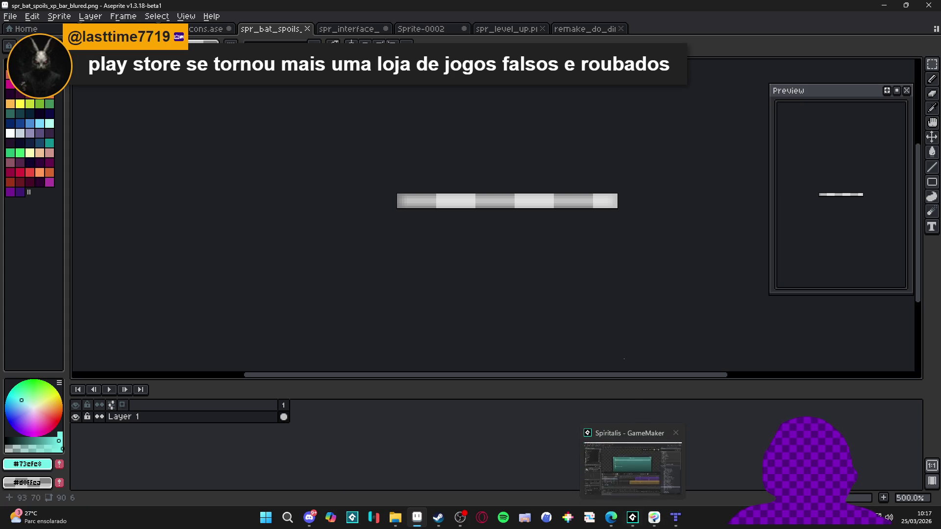
drag(510, 256, 499, 260)
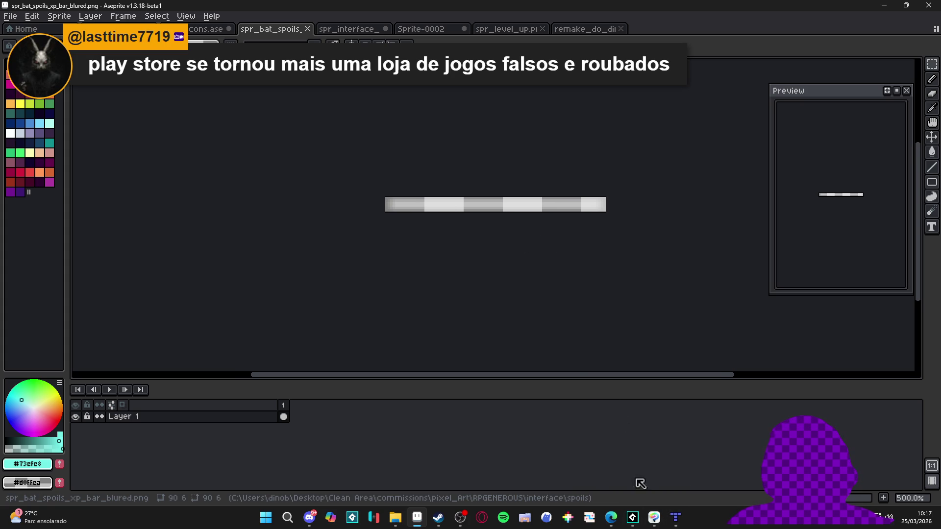
click(884, 5)
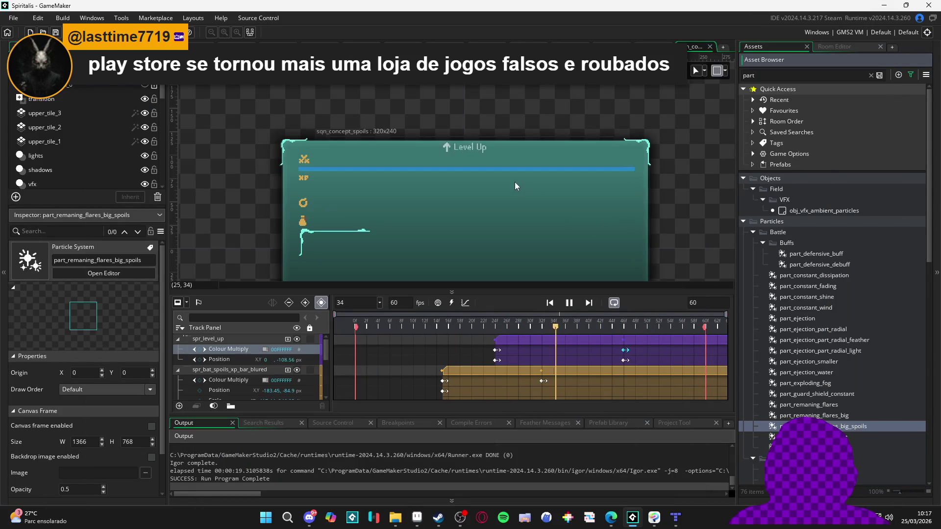
Stop playback and read the blurred XP bar's Inspector scale of about 4.17.
click(569, 302)
click(492, 169)
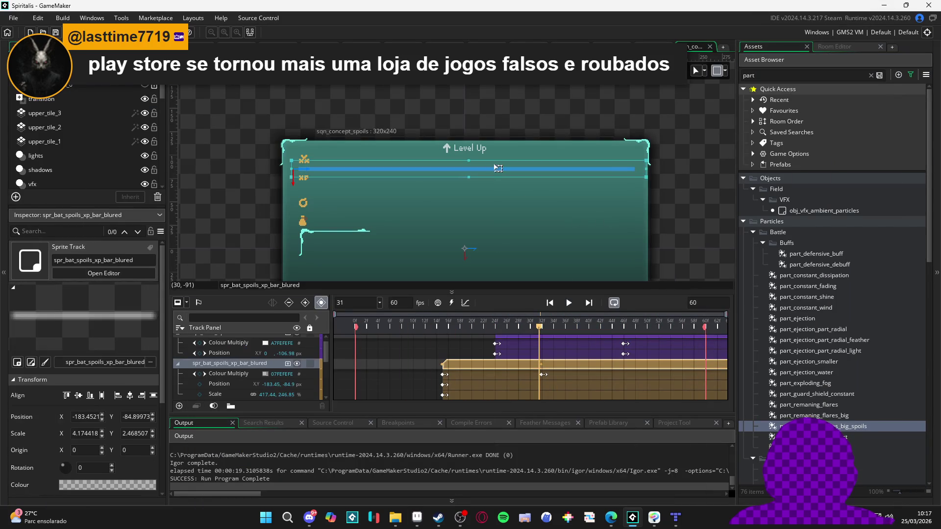
mouse_move(539, 326)
mouse_down()
mouse_move(634, 342)
mouse_move(442, 337)
mouse_move(484, 332)
mouse_up()
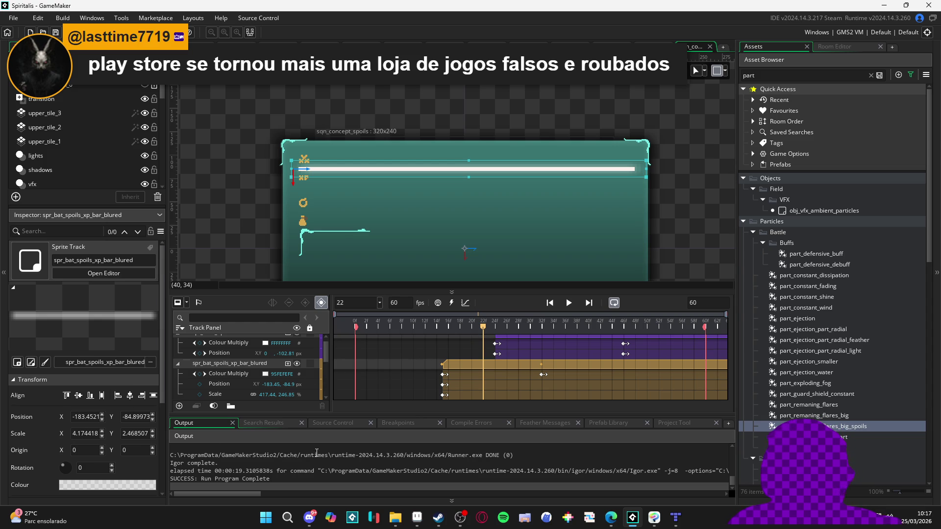
Attempt a Sprite Size change with width 90*4.17, then cancel the mismatched values.
click(417, 517)
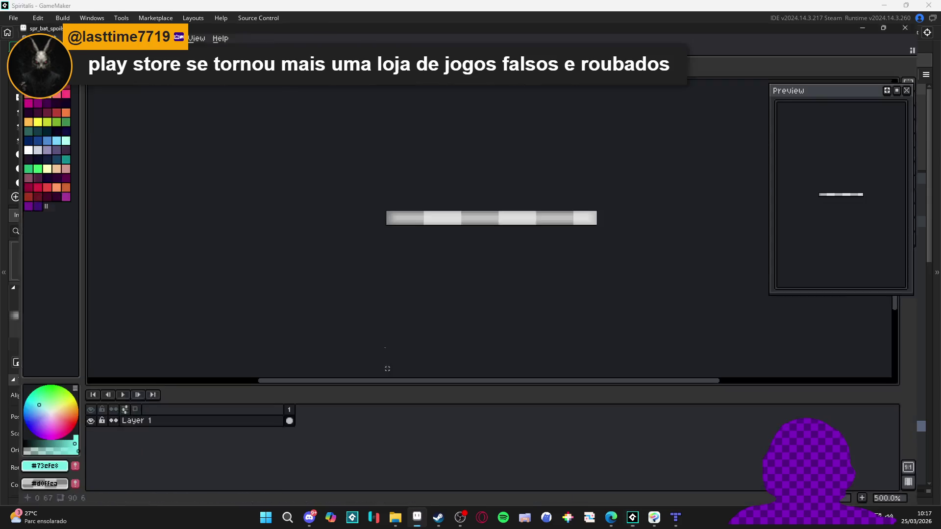
click(59, 16)
click(73, 68)
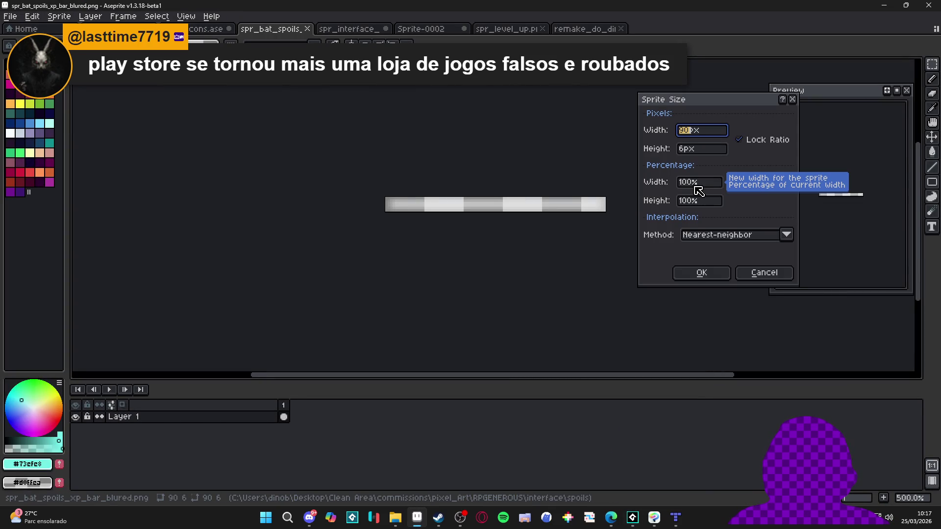
click(690, 130)
text(* 4)
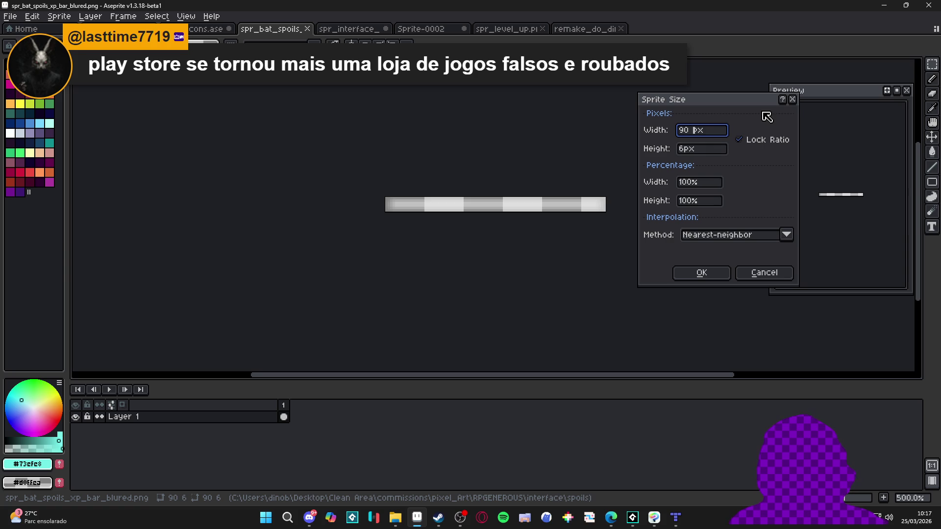
text(.1)
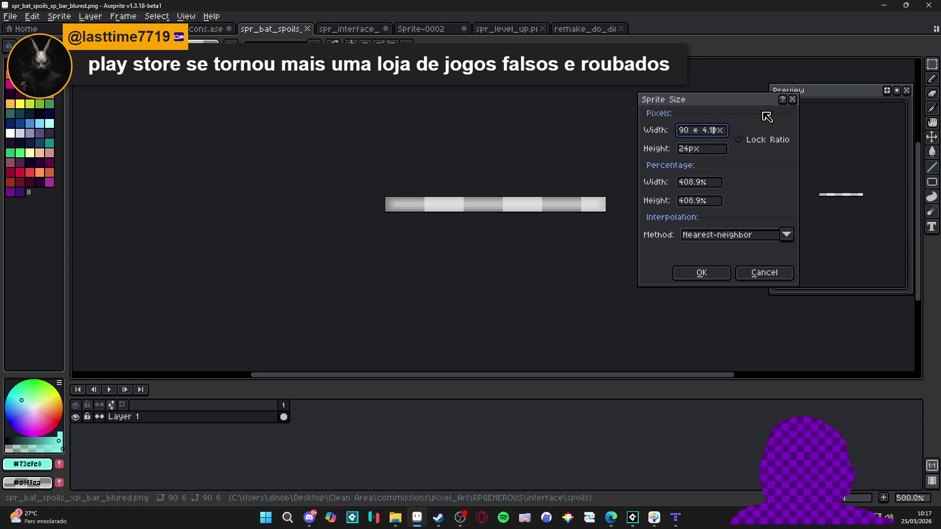
text(7)
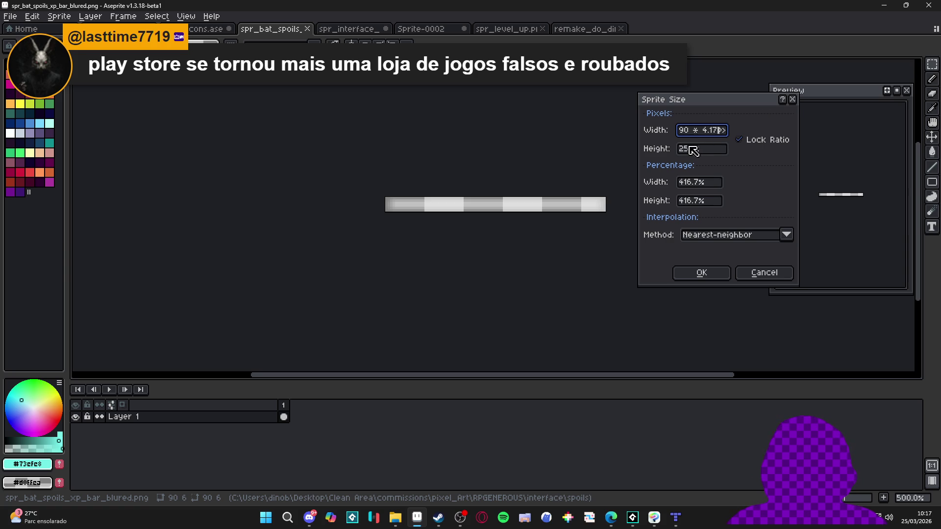
click(691, 148)
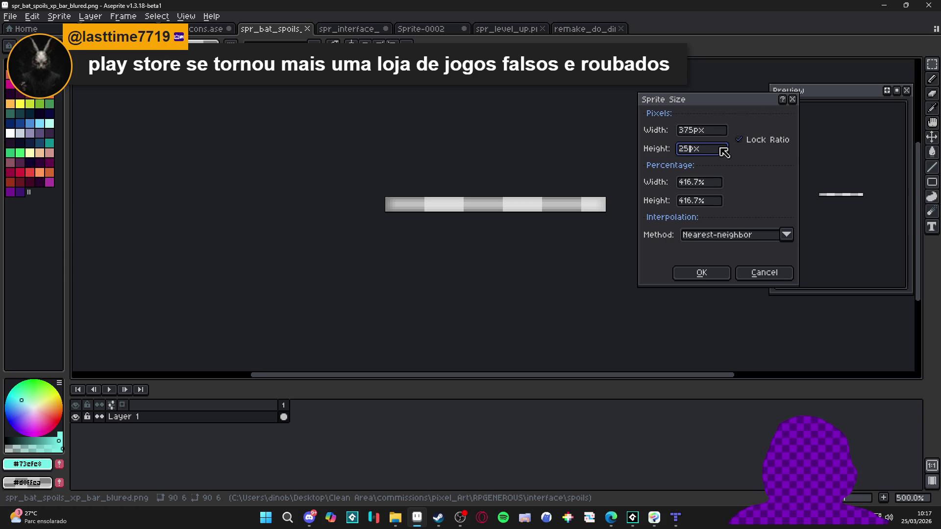
text(2)
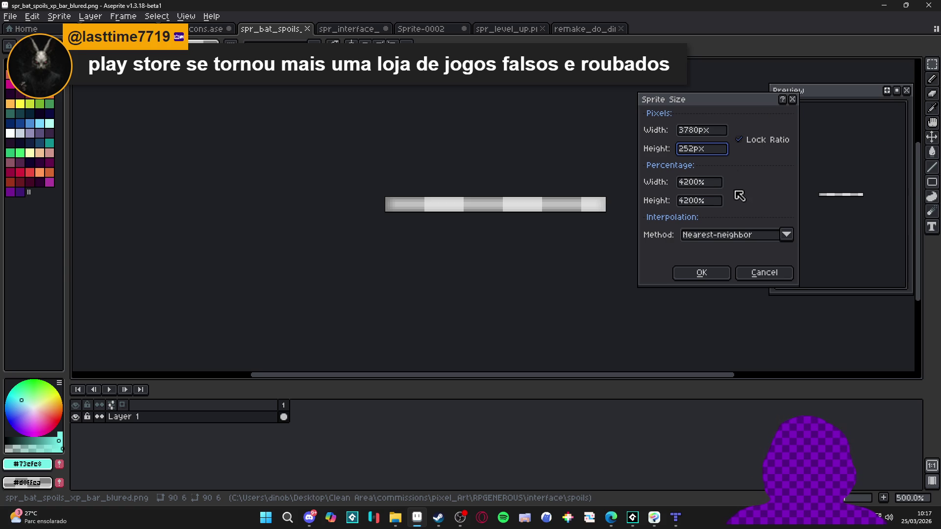
click(743, 142)
click(767, 278)
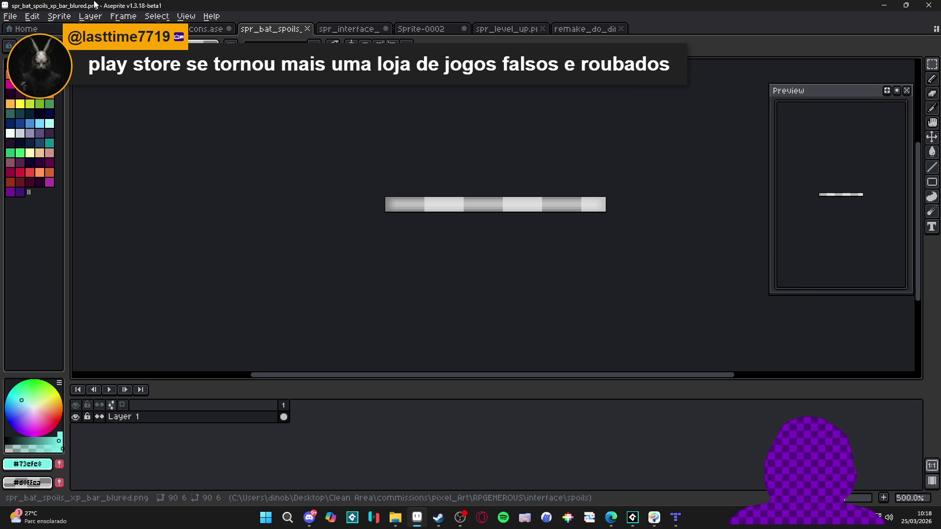
With Lock Ratio off, resize the blurred XP bar sprite from 90×6 to 375×14 pixels.
click(58, 16)
click(175, 80)
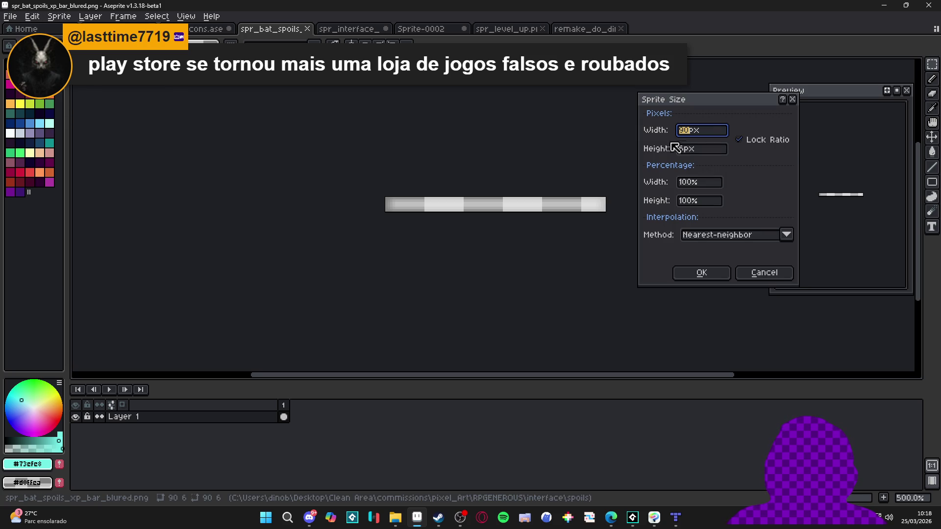
click(734, 139)
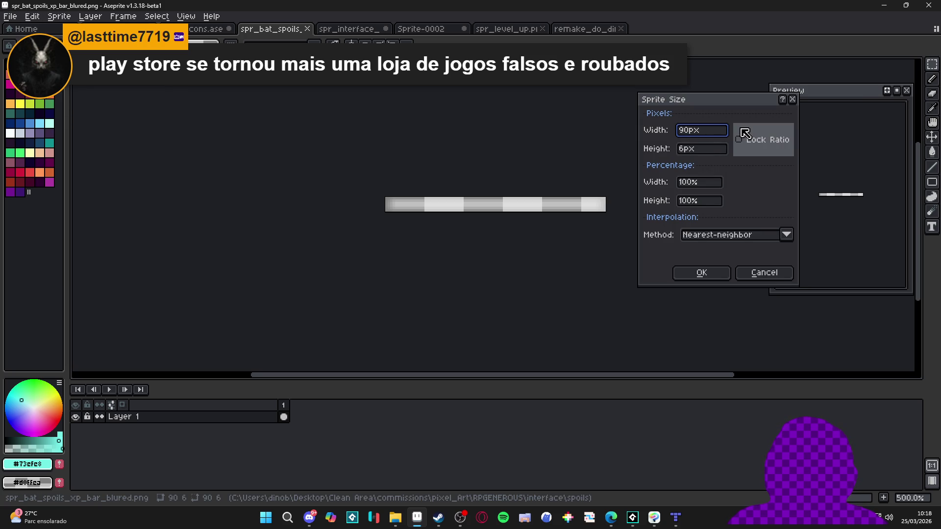
text(4)
key(BackSpace)
text(* 4)
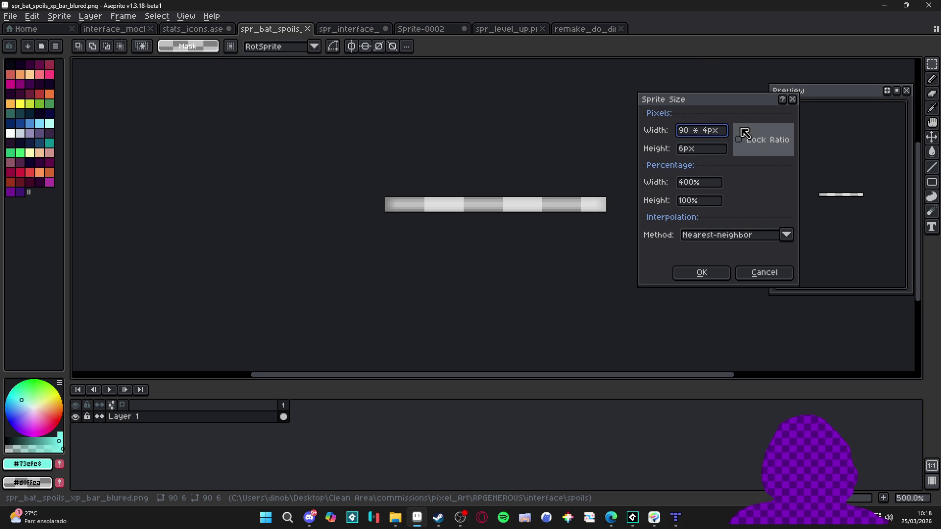
text(.17)
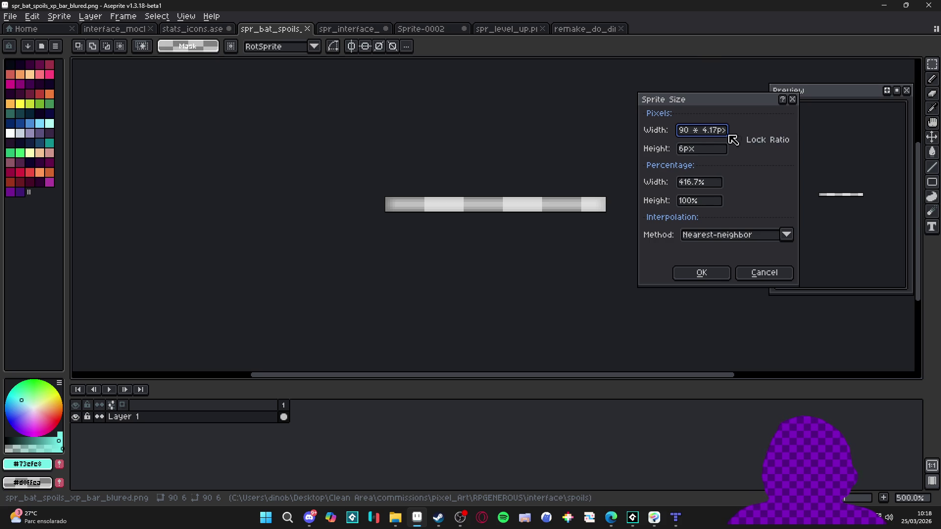
click(684, 151)
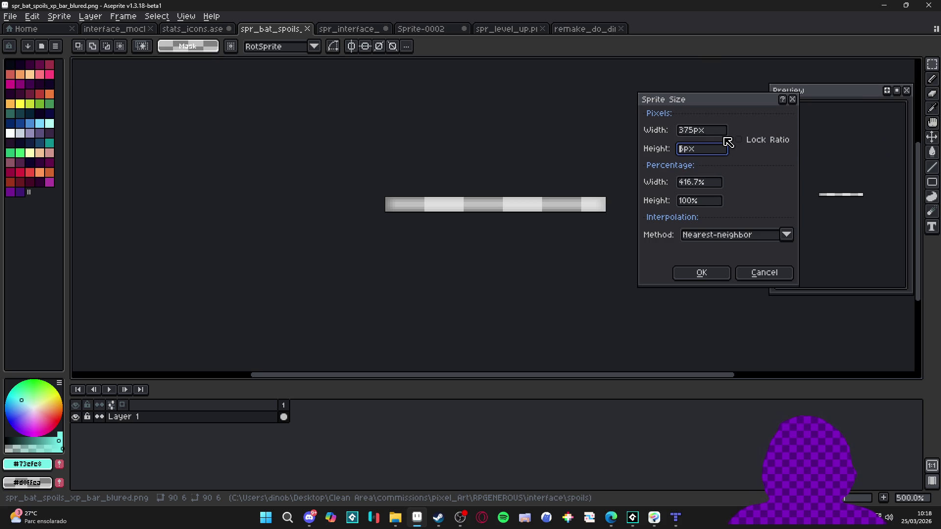
text(2)
text(* )
text(.4)
text(6)
click(705, 273)
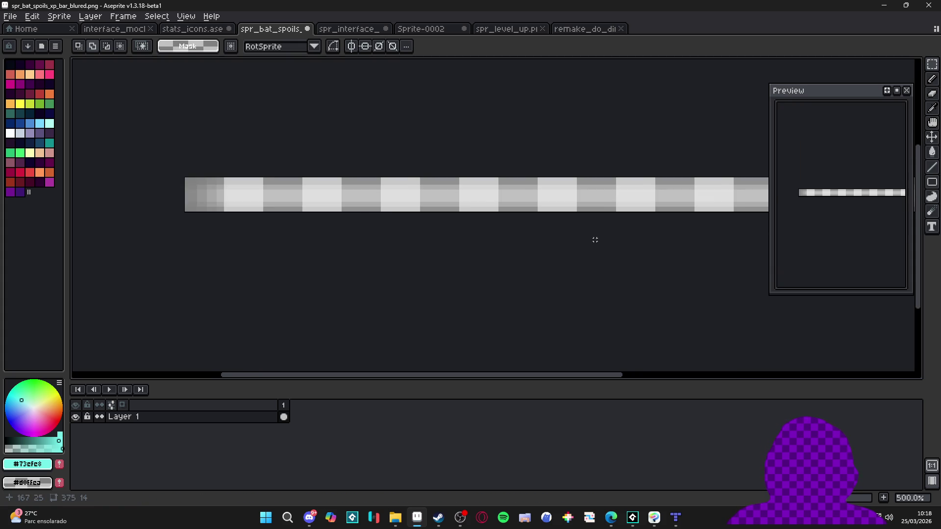
scroll(628, 235, down, 2)
drag(661, 232, 455, 266)
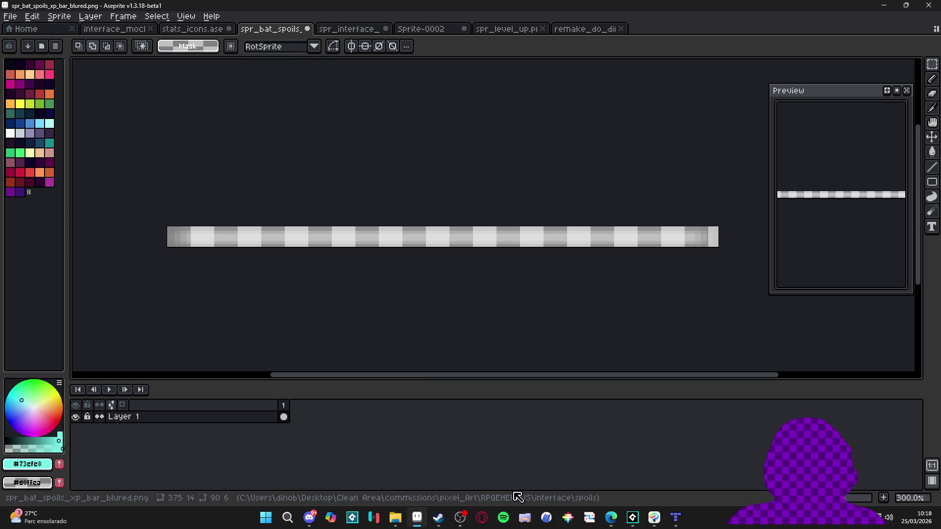
click(631, 519)
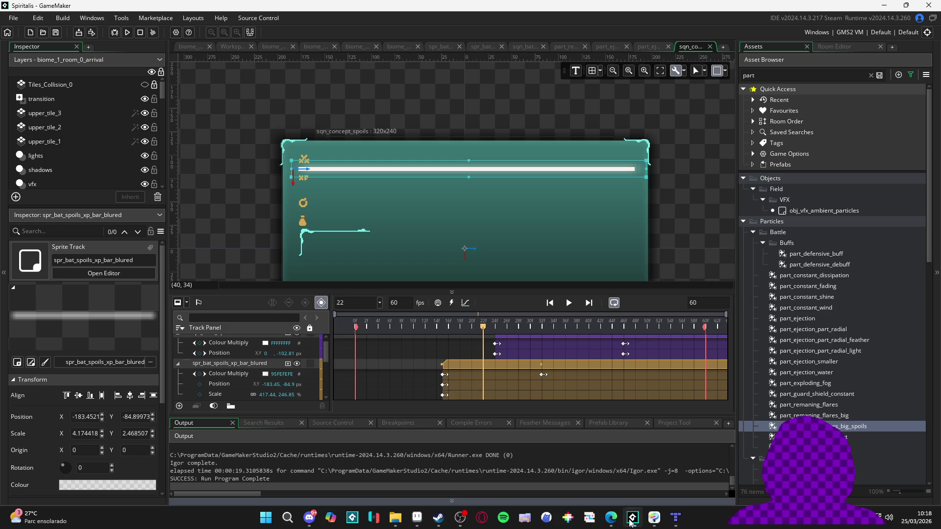
Make the part_remaning_flares_big_spoils emitter shape a Rectangle with width 375.
double_click(855, 429)
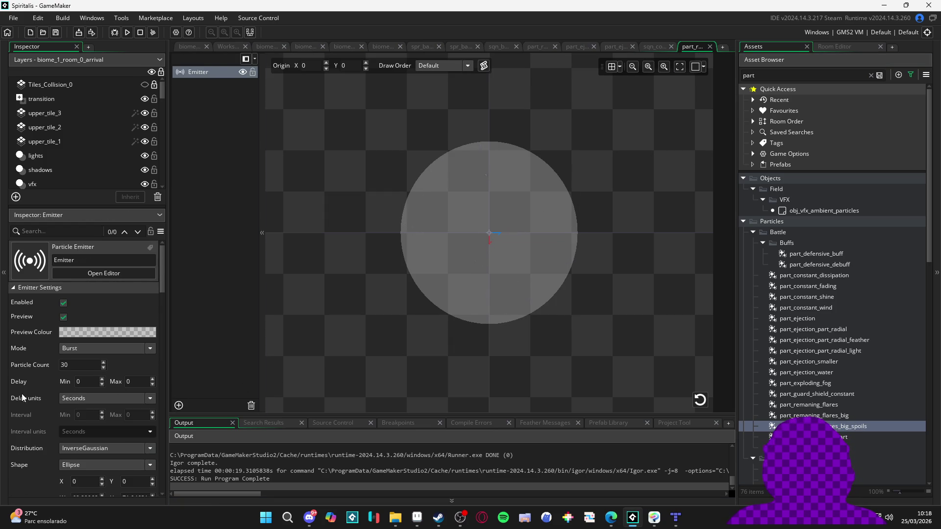
scroll(23, 397, down, 3)
click(103, 387)
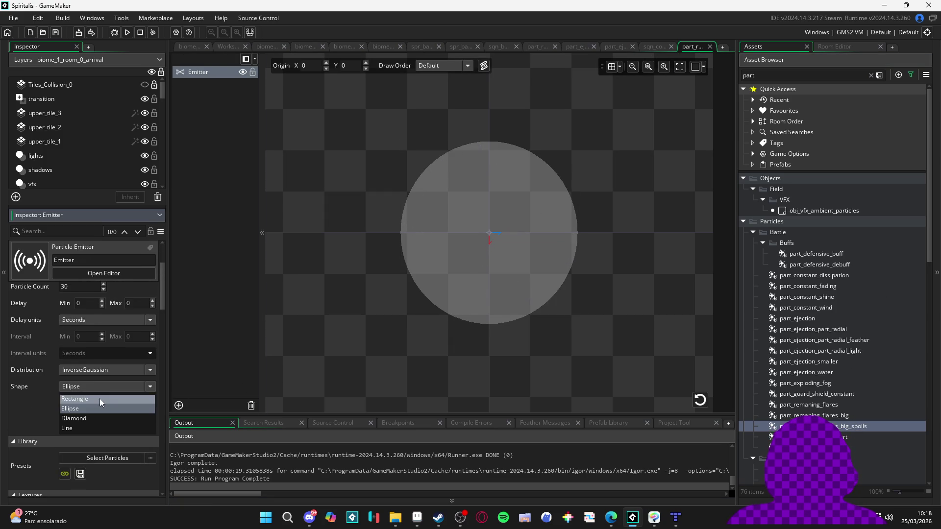
click(101, 400)
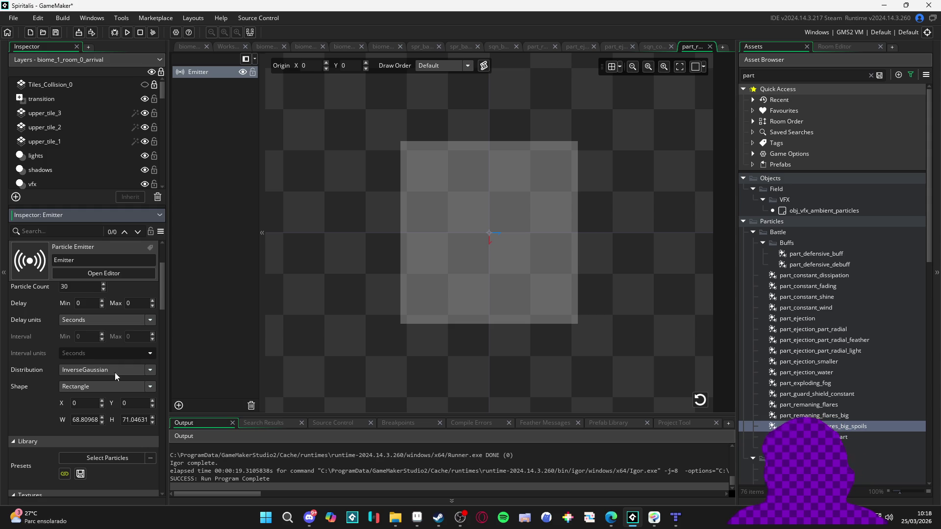
click(466, 303)
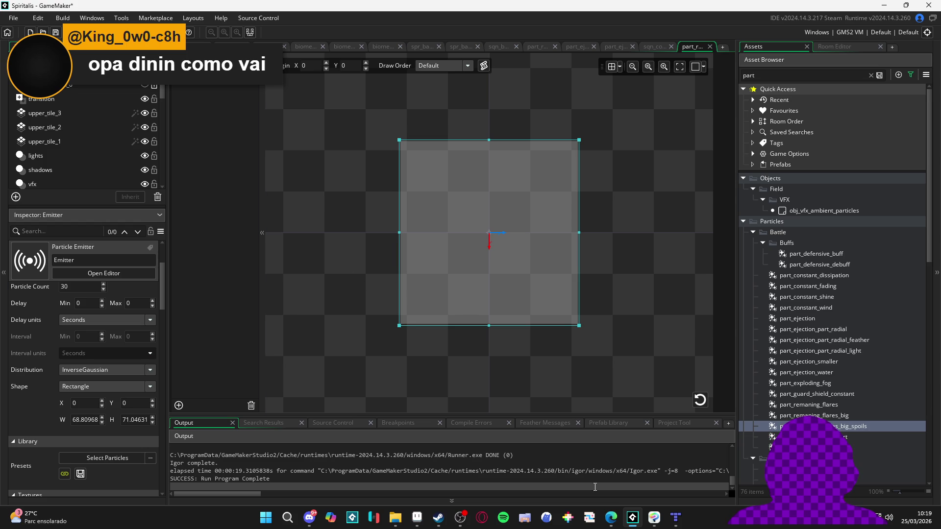
click(417, 519)
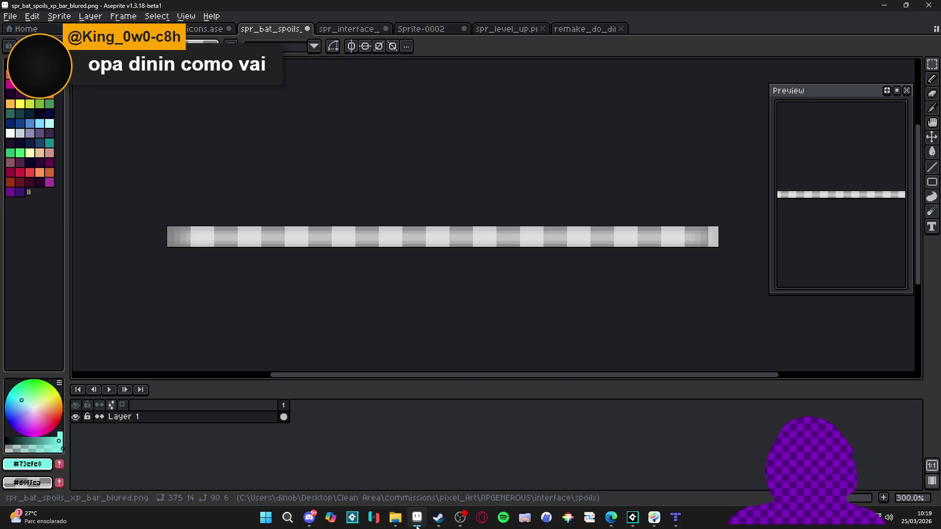
click(417, 524)
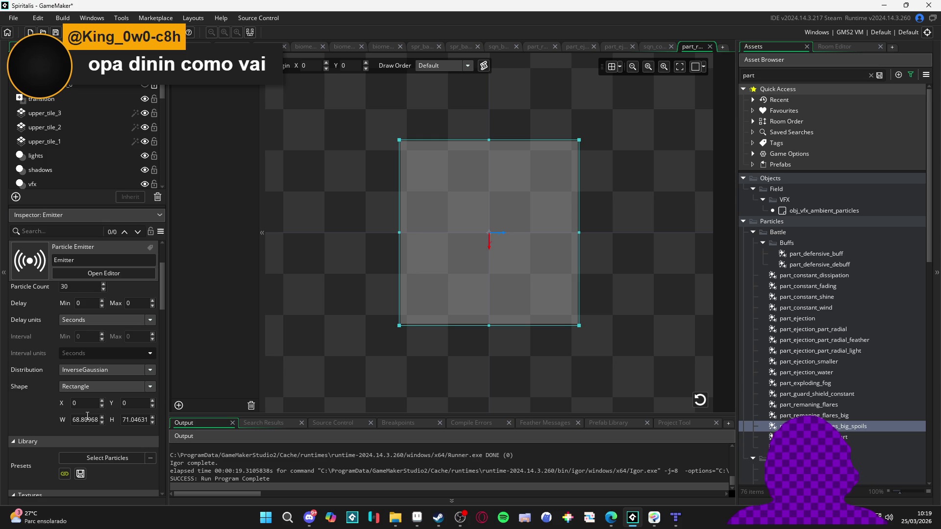
click(87, 419)
text(375)
key(Return)
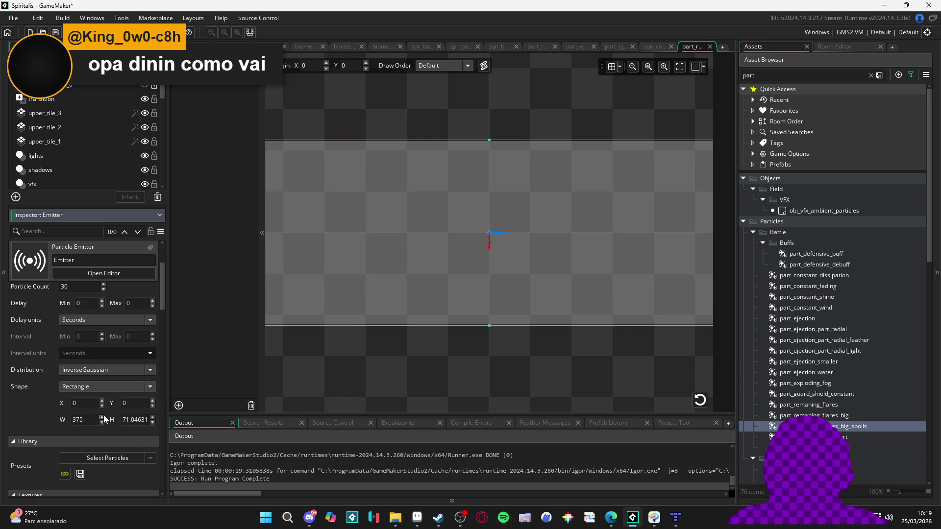